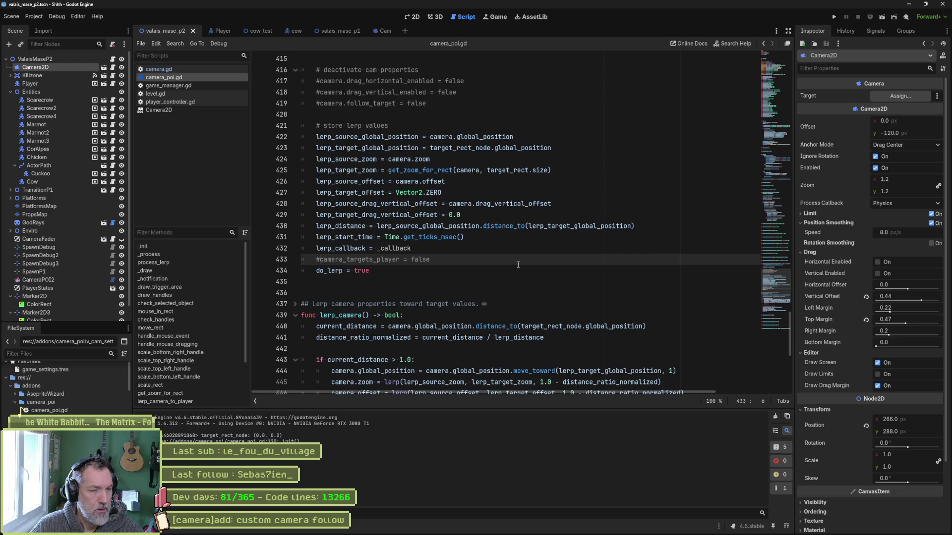
# Add camera.position_smoothing_speed = 1 below camera.target = target_rect_node, then save and run the scene.
pyautogui.scroll(1, 512, 259)
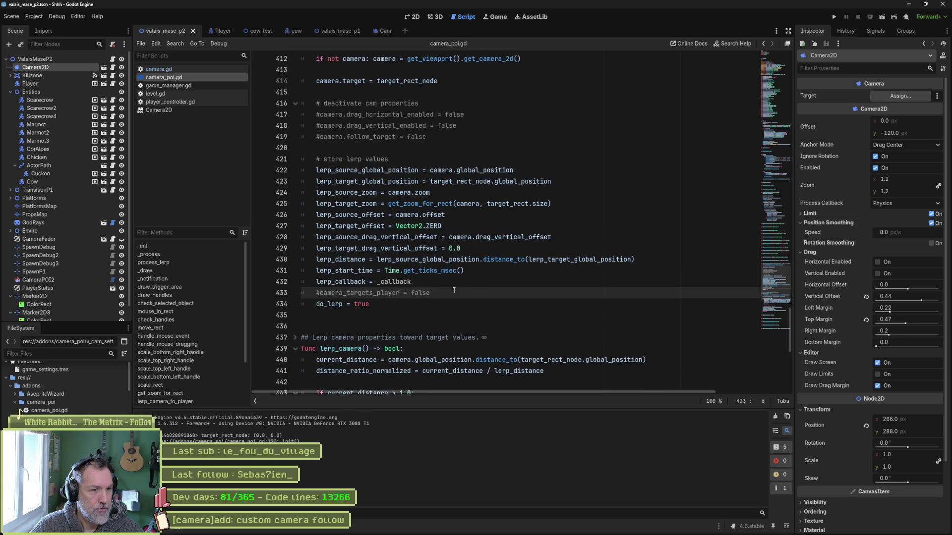
pyautogui.scroll(3, 455, 287)
pyautogui.click(465, 179)
pyautogui.press('Return')
pyautogui.write('camera.')
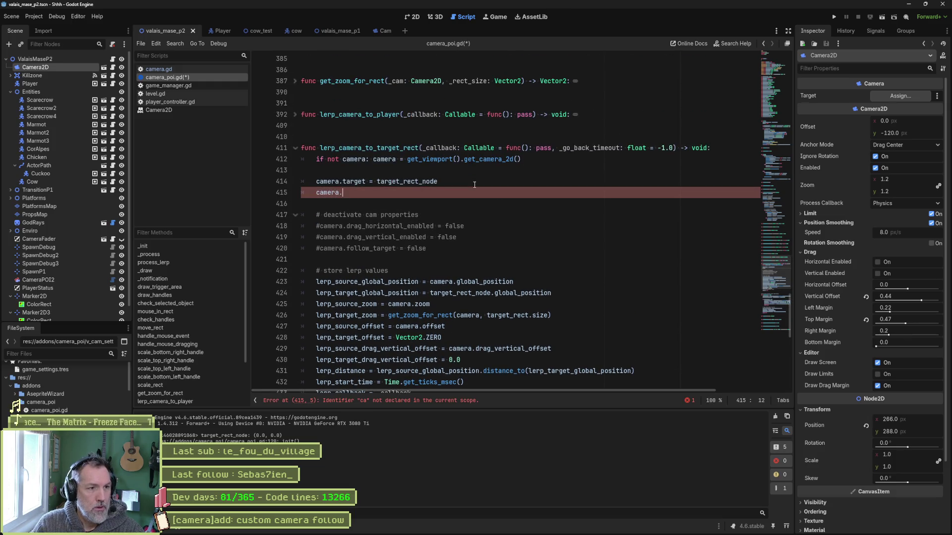
pyautogui.write('smoo')
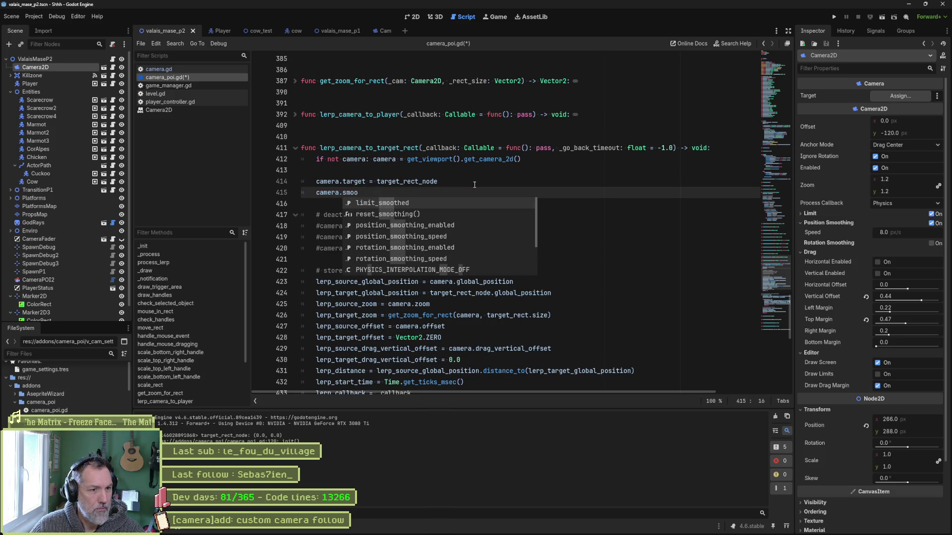
pyautogui.press('Down')
pyautogui.press('Down')
pyautogui.press('Down')
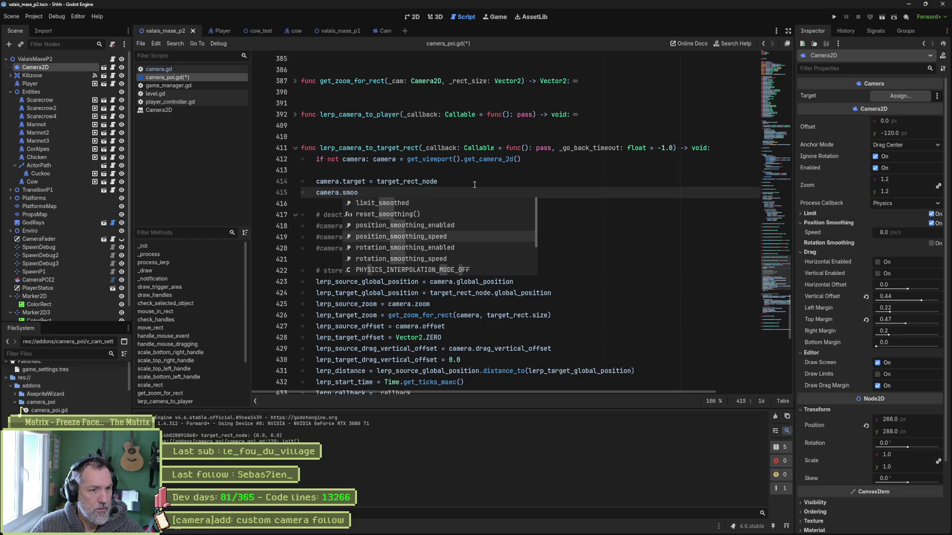
pyautogui.press('Return')
pyautogui.write('= 1')
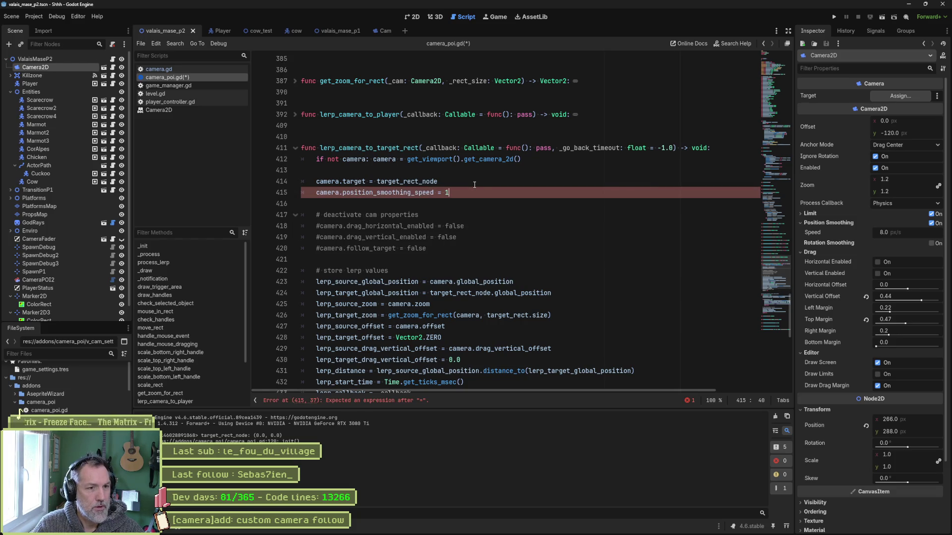
pyautogui.press('F6')
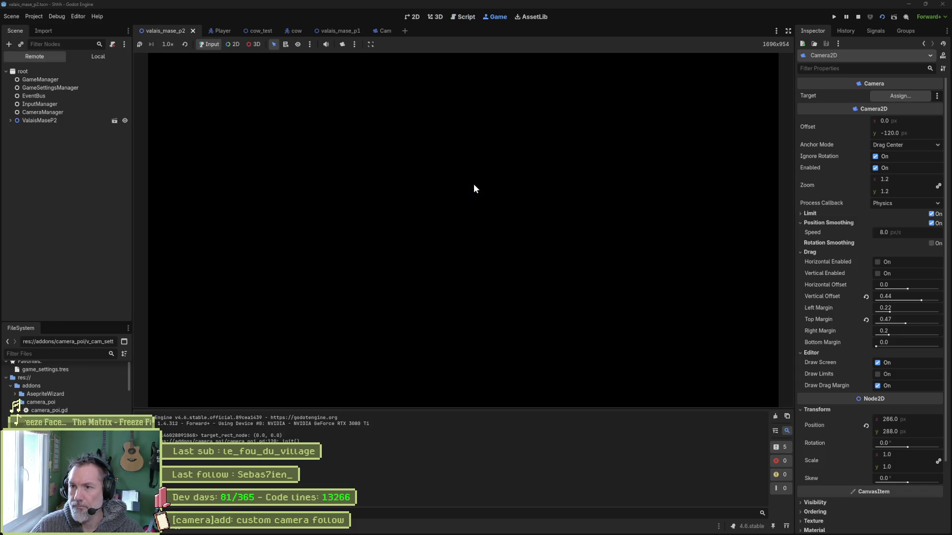
# Make the cat run left in the running game, then stop the game.
pyautogui.press('Left')
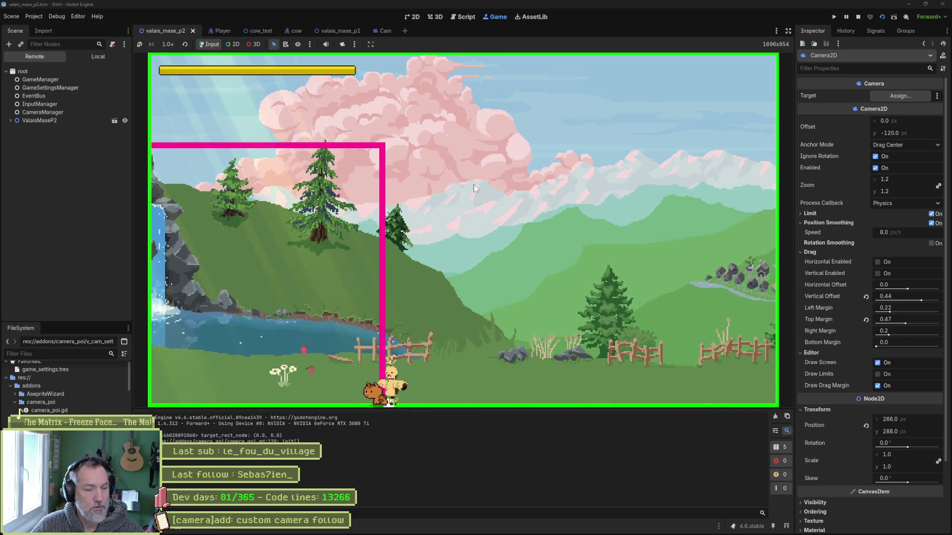
pyautogui.press('F8')
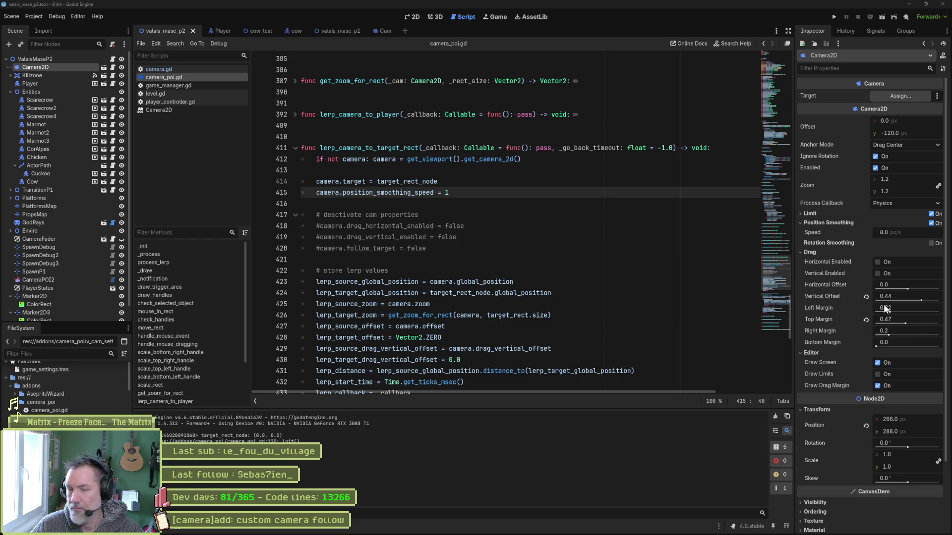
# Run the current scene again to watch the camera follow, then stop it.
pyautogui.press('F6')
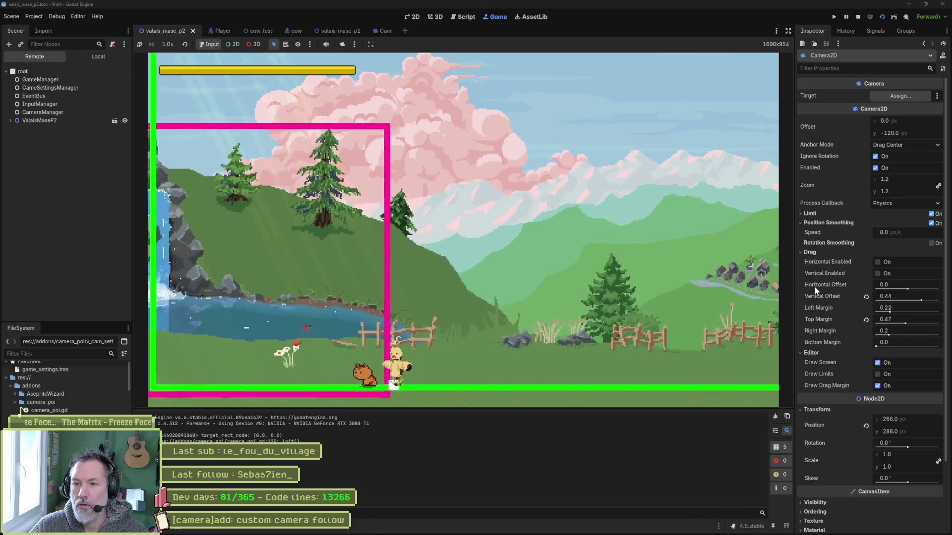
pyautogui.press('F8')
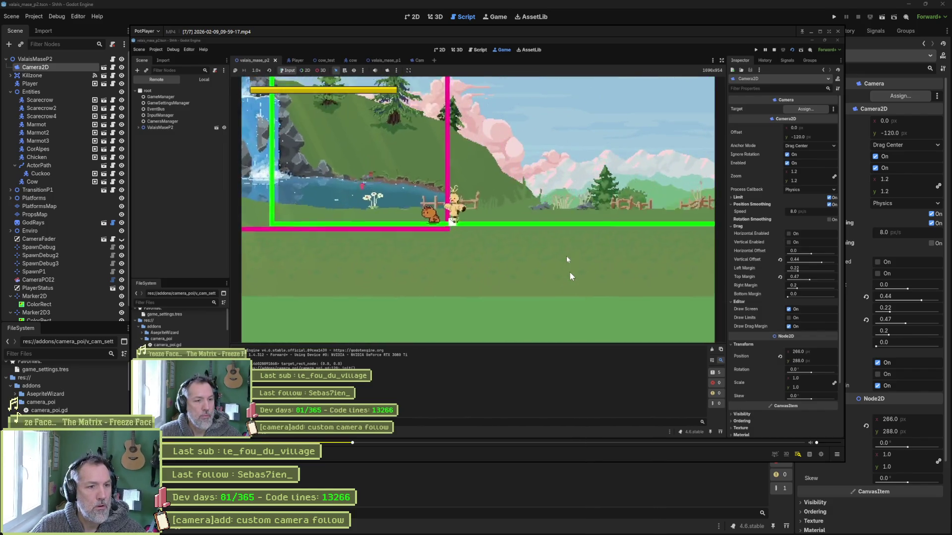
# Seek back and step the PotPlayer recording frame by frame, then close it.
pyautogui.press('Left')
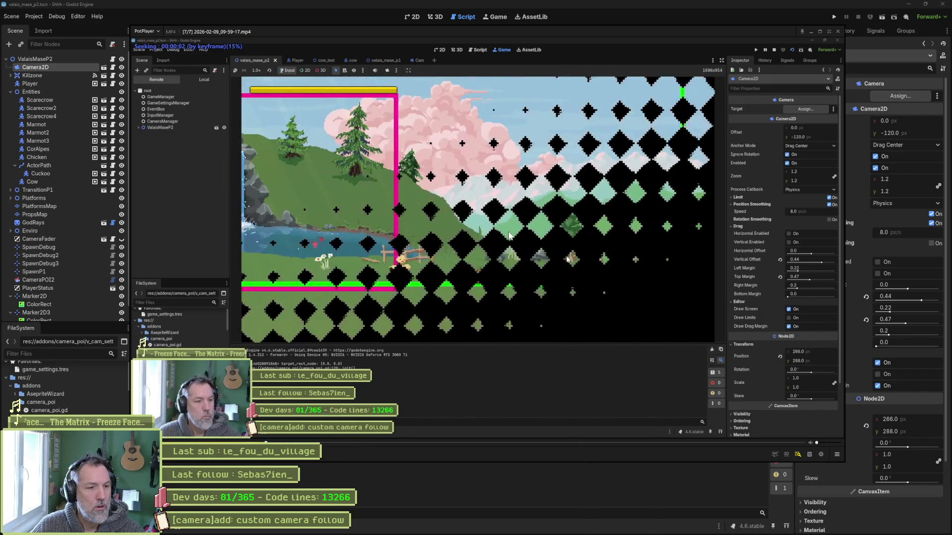
pyautogui.press('f')
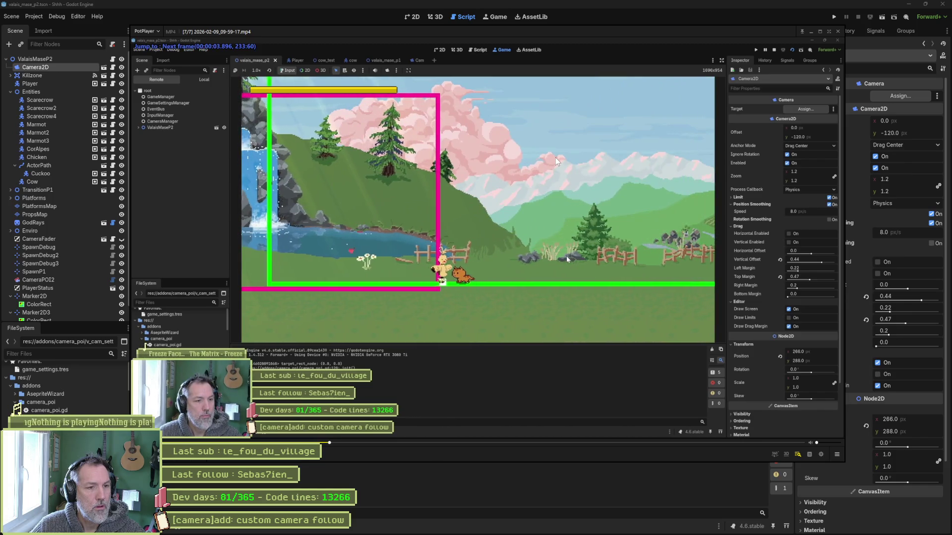
pyautogui.press('f')
pyautogui.press('f')
pyautogui.press('f')
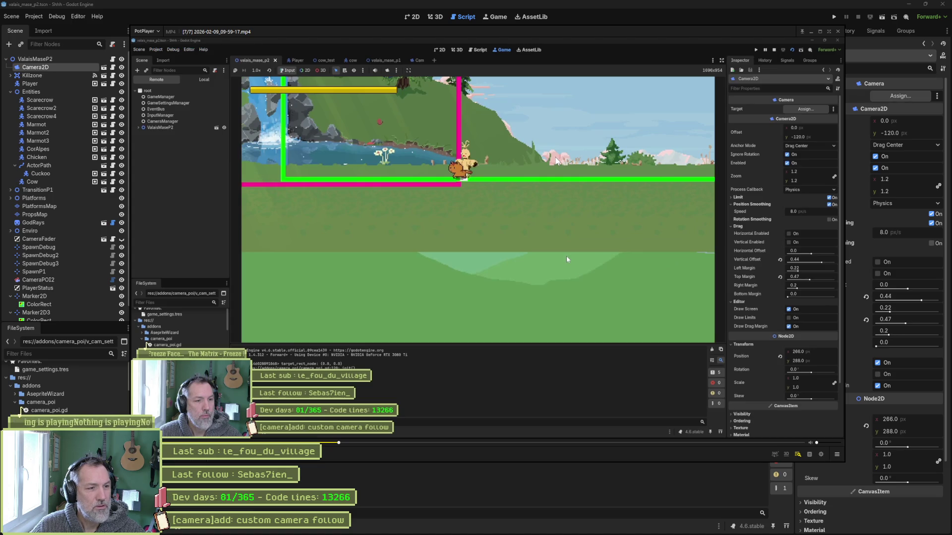
pyautogui.press('f')
pyautogui.press('f')
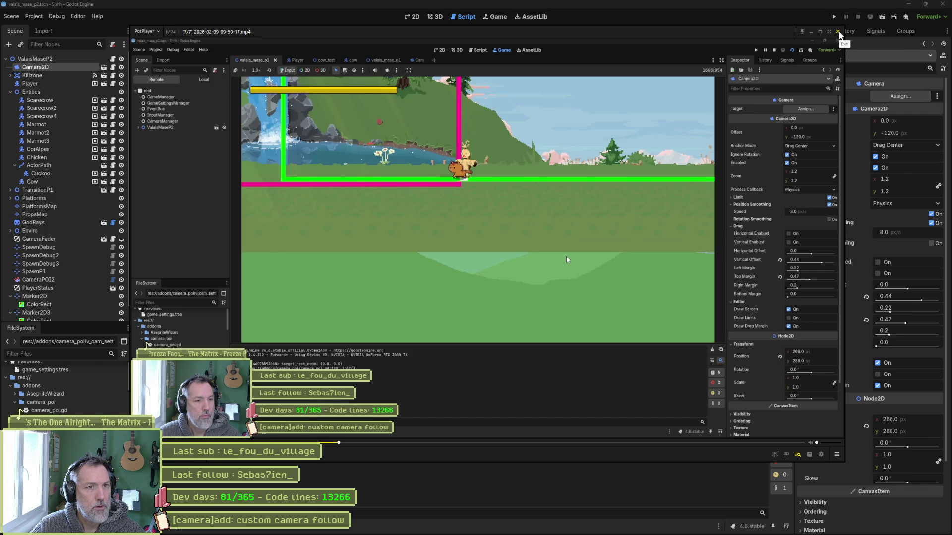
pyautogui.click(839, 31)
# Delete the target_rect_node print_debug line from the _init function.
pyautogui.scroll(6, 447, 198)
pyautogui.scroll(-6, 421, 213)
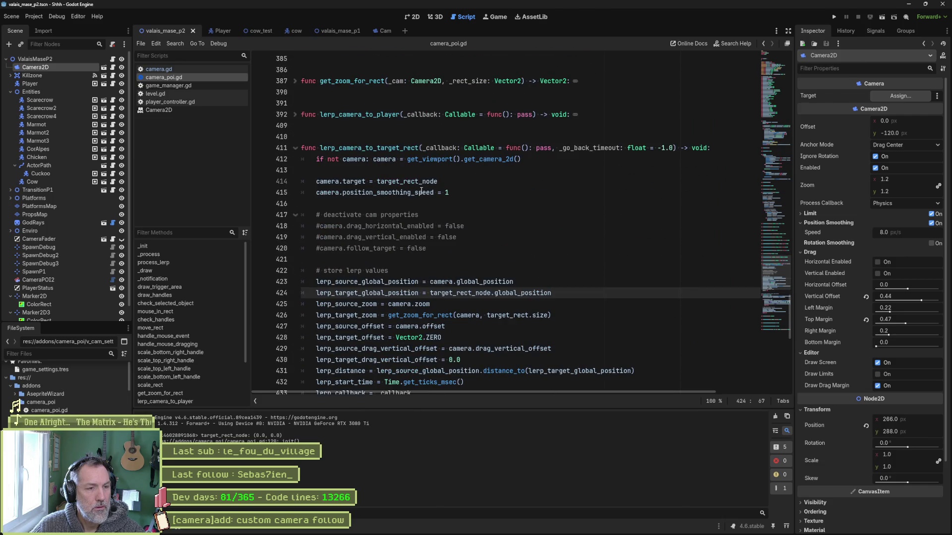
pyautogui.doubleClick(349, 183)
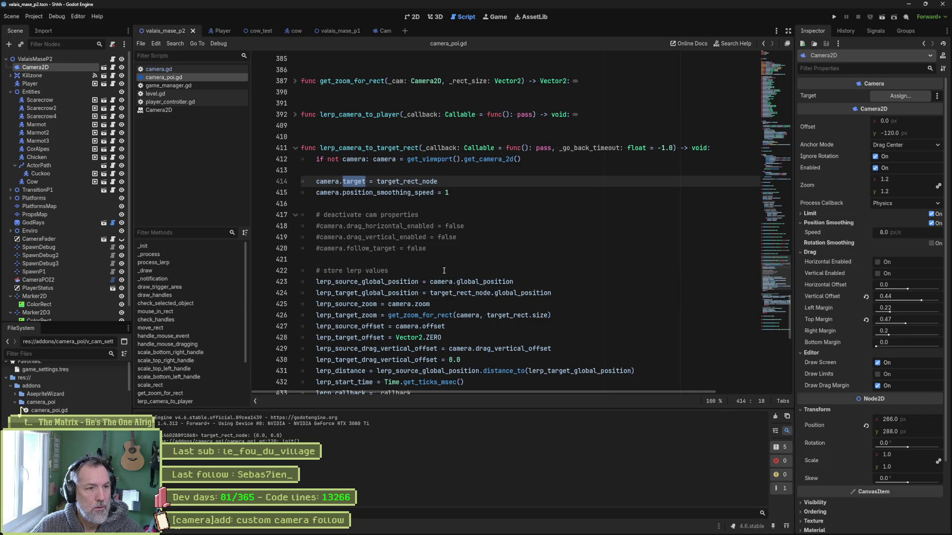
pyautogui.scroll(5, 441, 271)
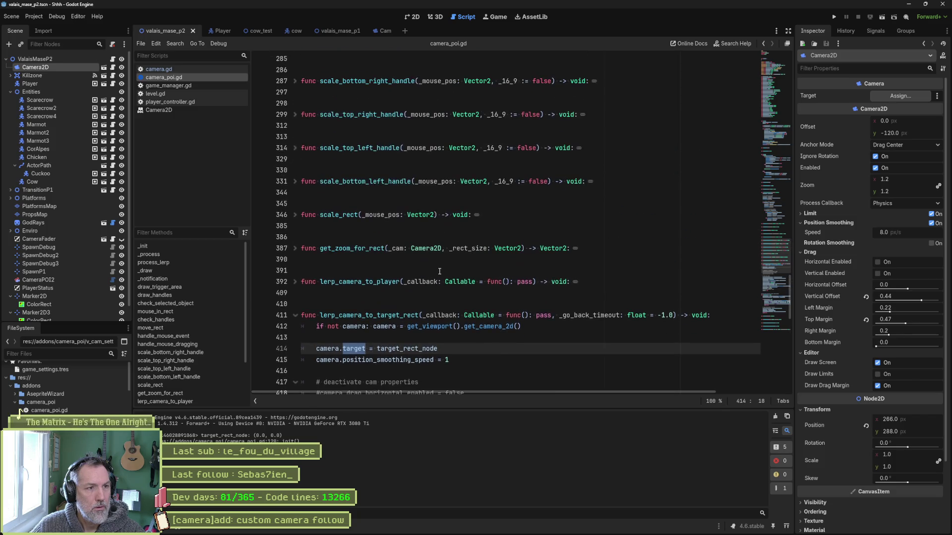
pyautogui.click(772, 135)
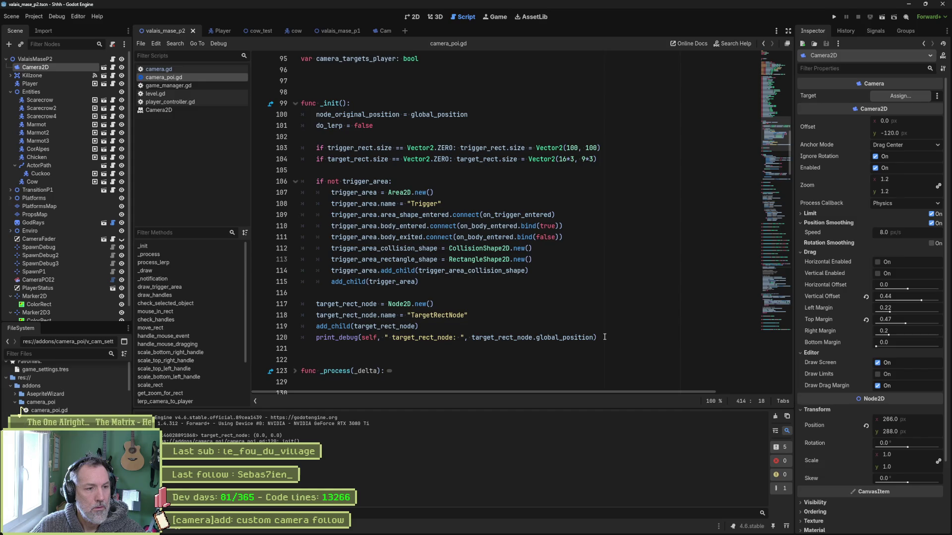
pyautogui.moveTo(605, 337); pyautogui.dragTo(606, 332)
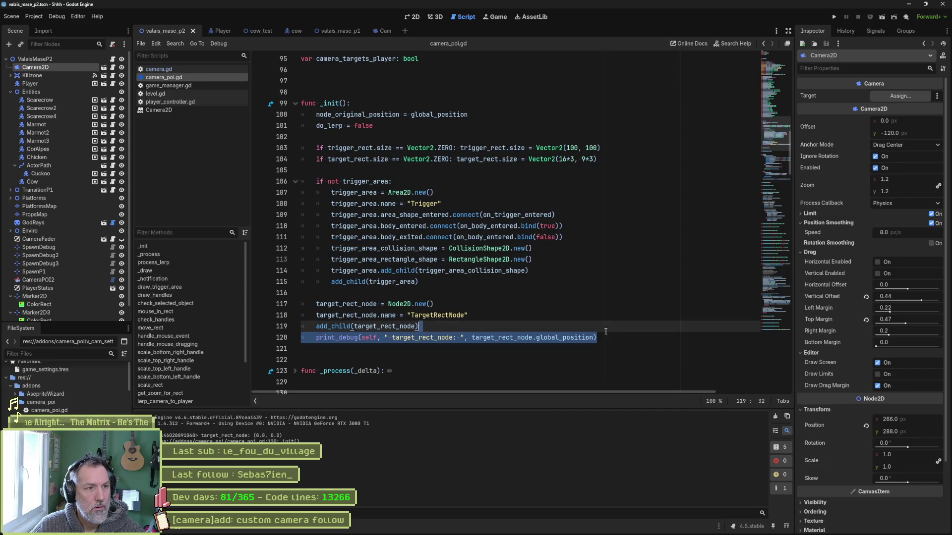
pyautogui.press('BackSpace')
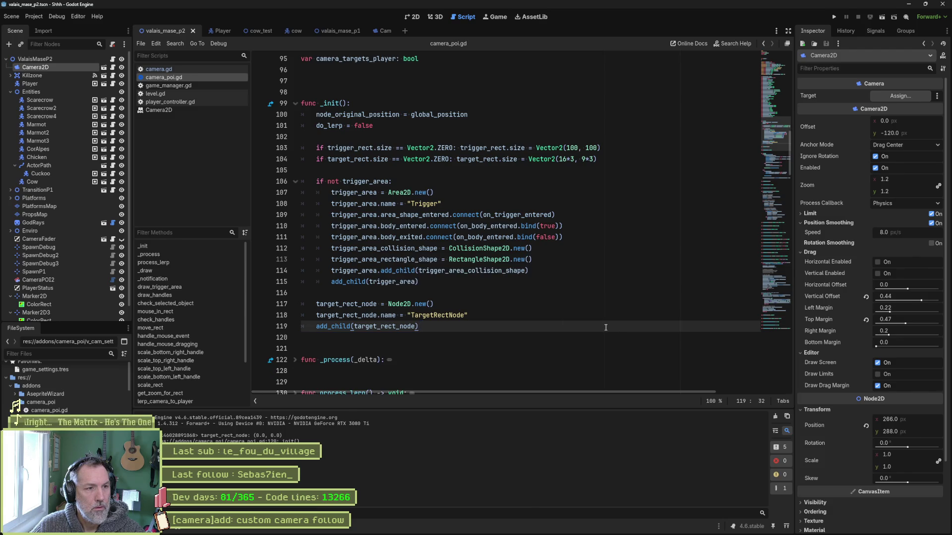
# Fold the _init, _draw and check_selected_object functions.
pyautogui.click(296, 103)
pyautogui.scroll(-4, 453, 206)
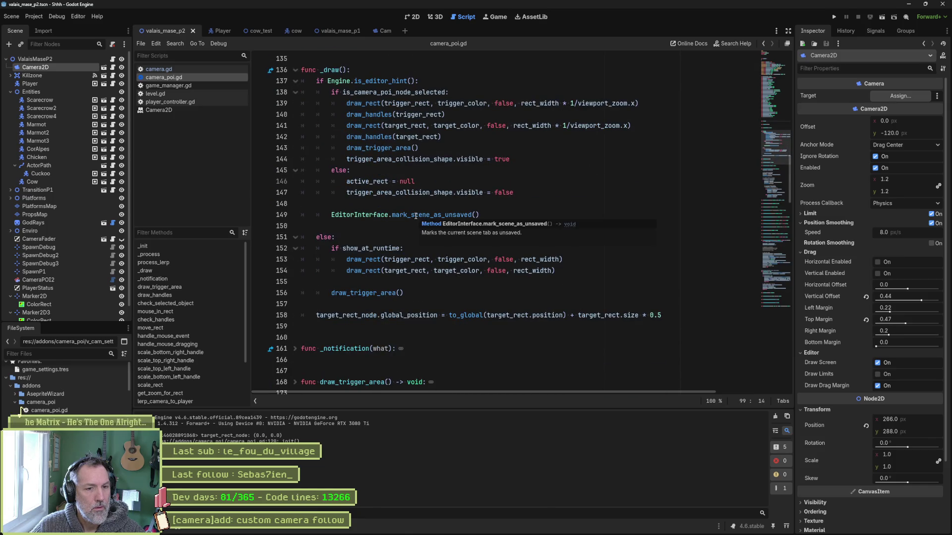
pyautogui.click(296, 69)
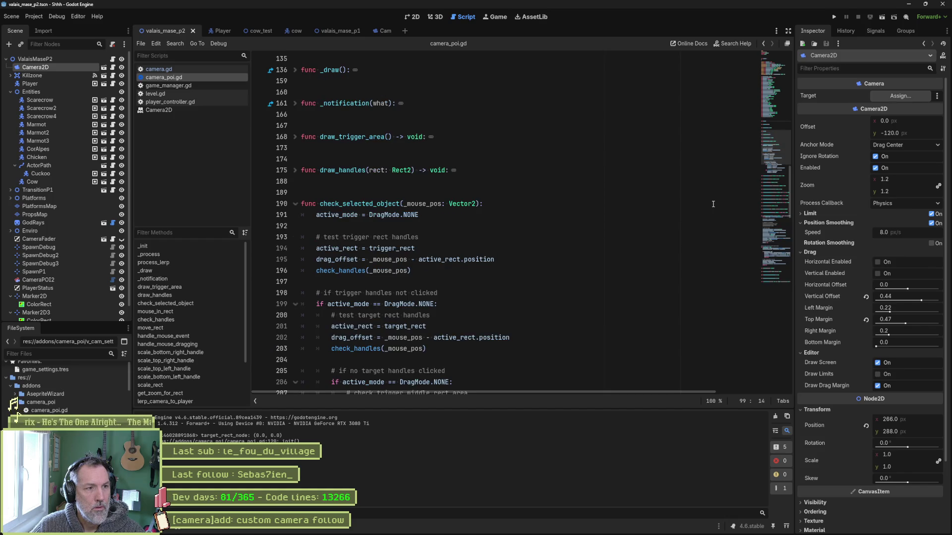
pyautogui.scroll(-2, 610, 193)
pyautogui.click(296, 138)
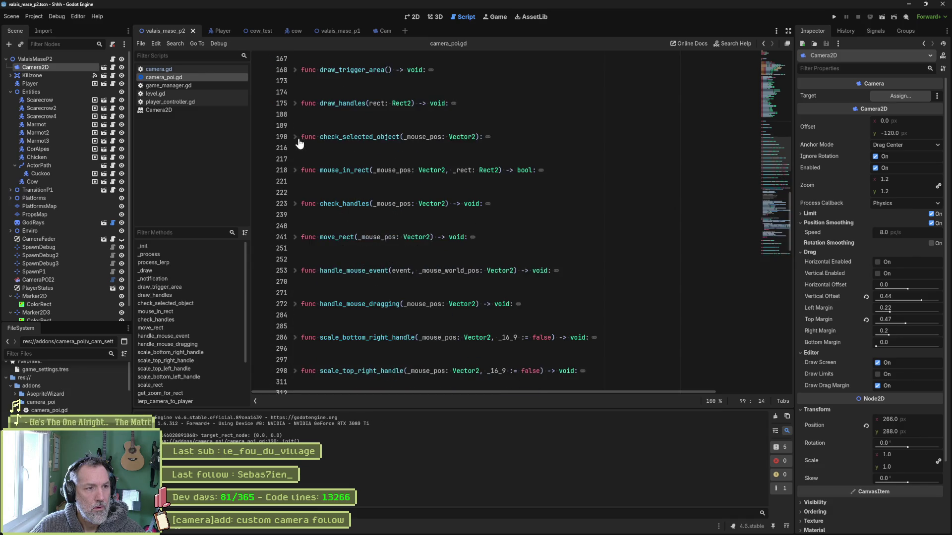
# Jump to the camera lerp code and select the distance expression on line 440.
pyautogui.click(774, 190)
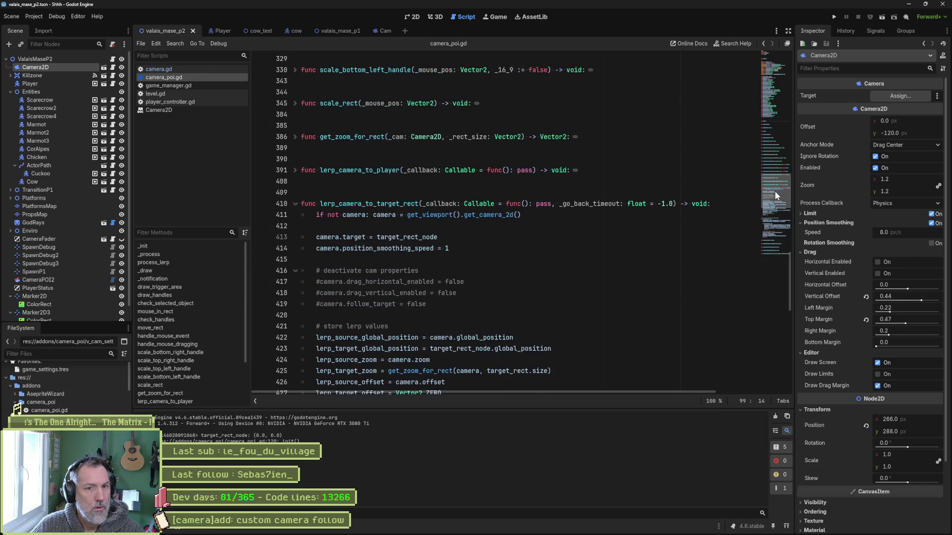
pyautogui.moveTo(772, 206); pyautogui.dragTo(769, 239)
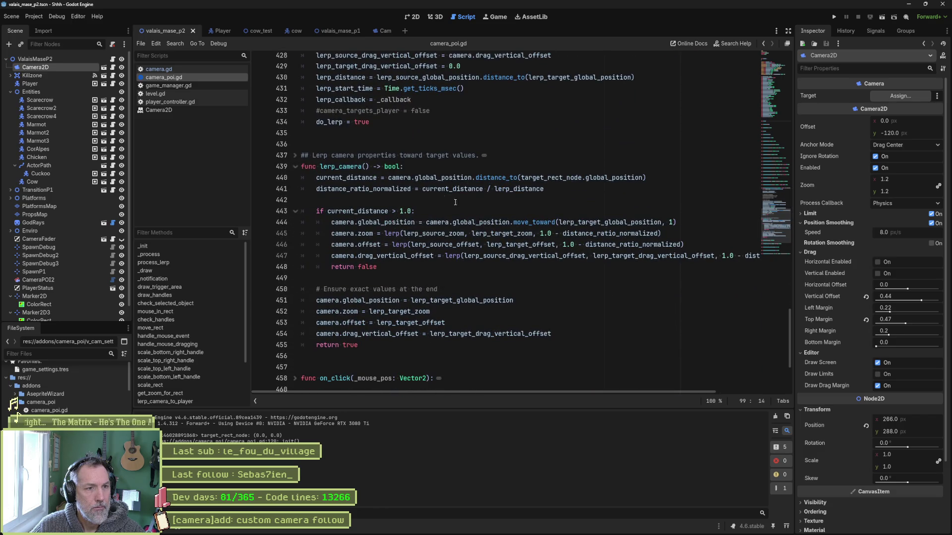
pyautogui.moveTo(386, 180); pyautogui.dragTo(647, 177)
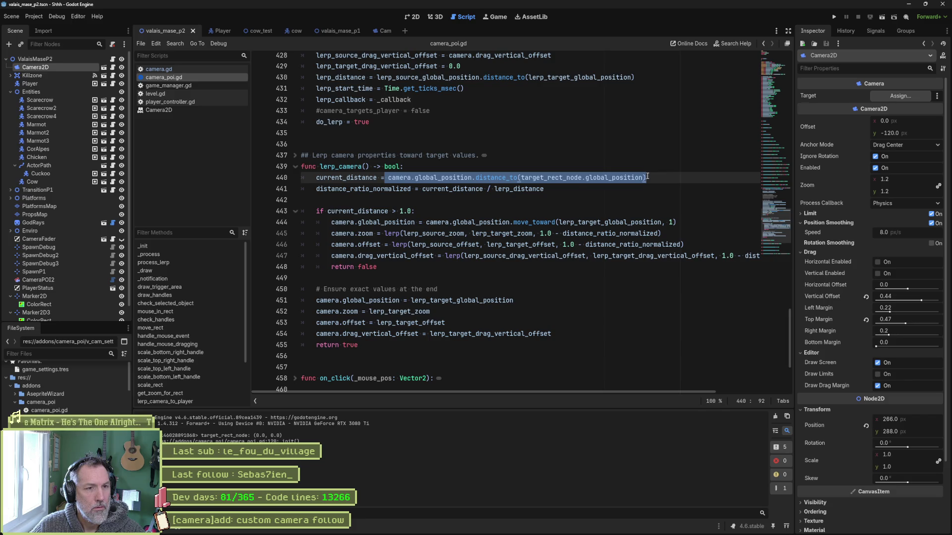
# Replace target_rect_node on line 440 with lerp_target_global_position and delete the stray .global_position.
pyautogui.doubleClick(568, 180)
pyautogui.scroll(2, 582, 172)
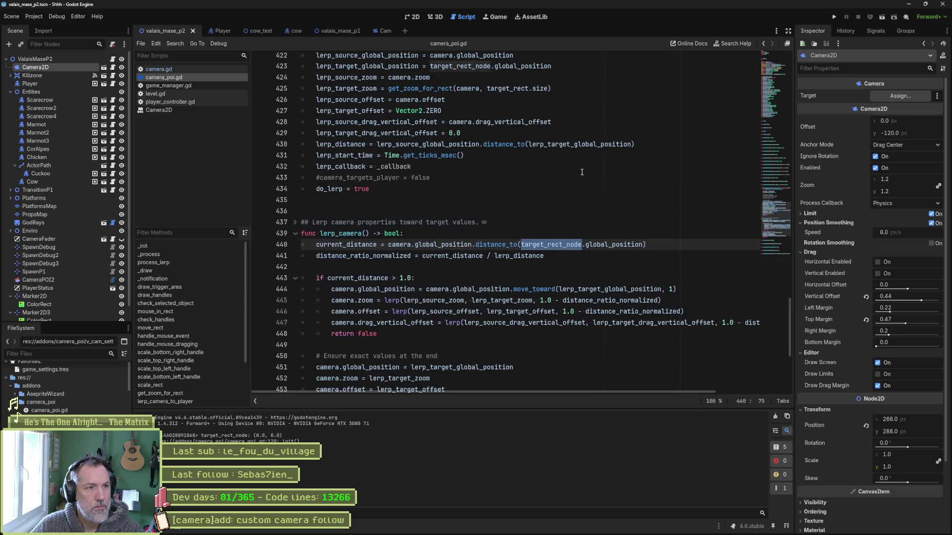
pyautogui.scroll(2, 589, 174)
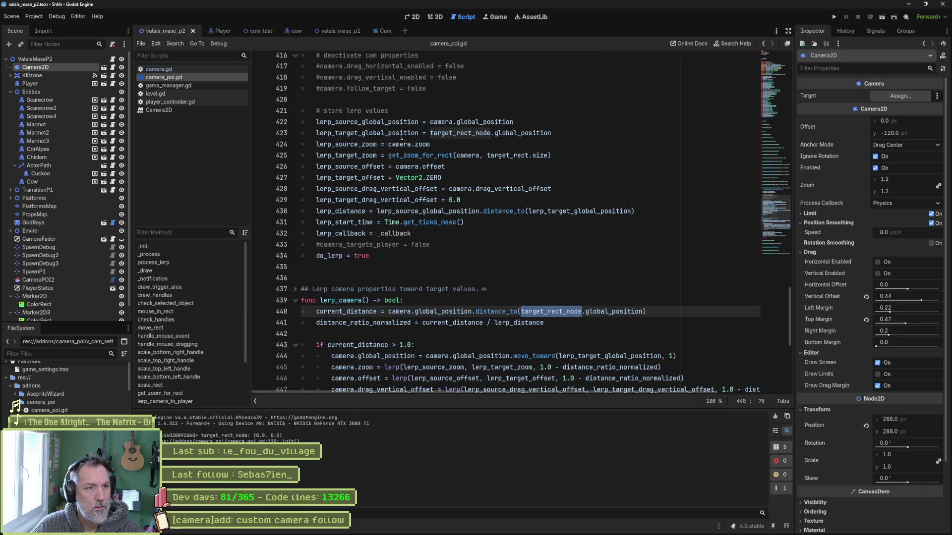
pyautogui.doubleClick(404, 134)
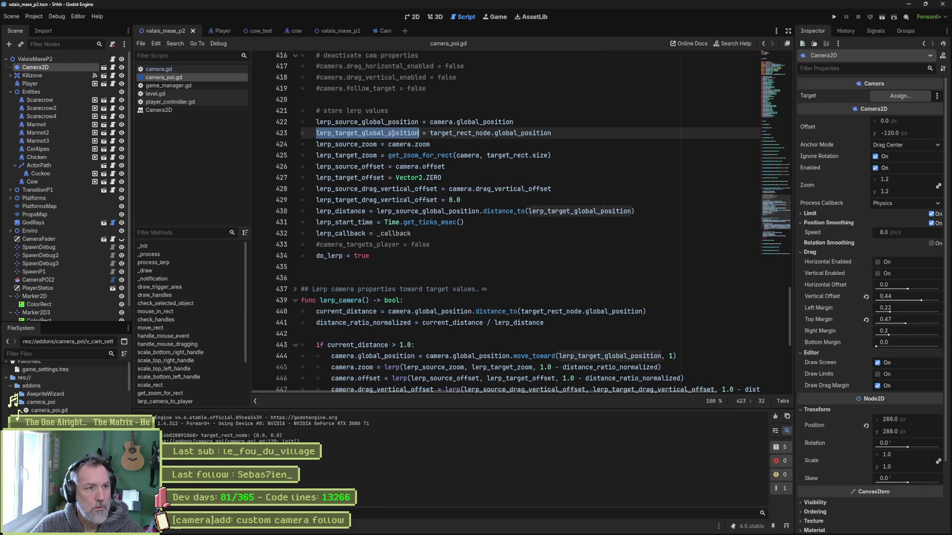
pyautogui.hotkey('ctrl', 'c')
pyautogui.doubleClick(561, 311)
pyautogui.hotkey('ctrl', 'v')
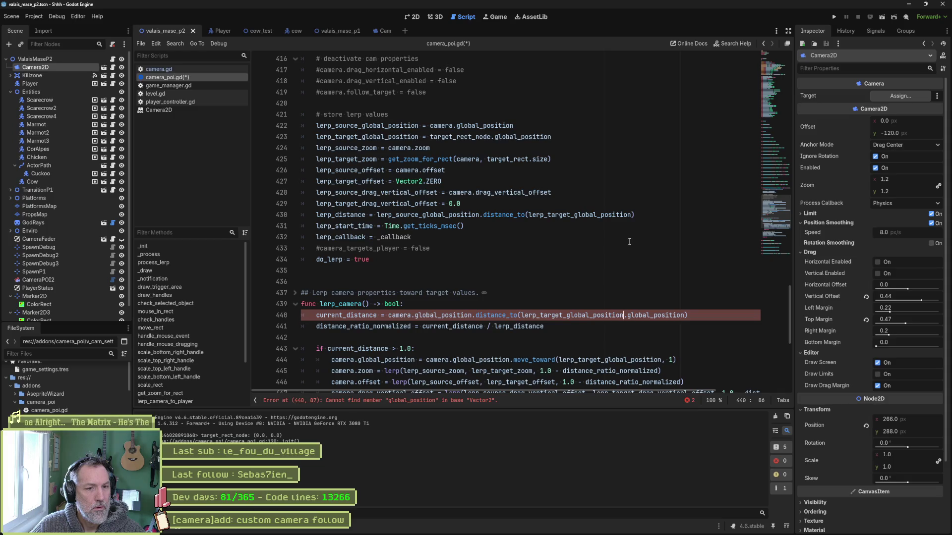
pyautogui.press('Delete')
pyautogui.press('Delete')
pyautogui.press('Delete')
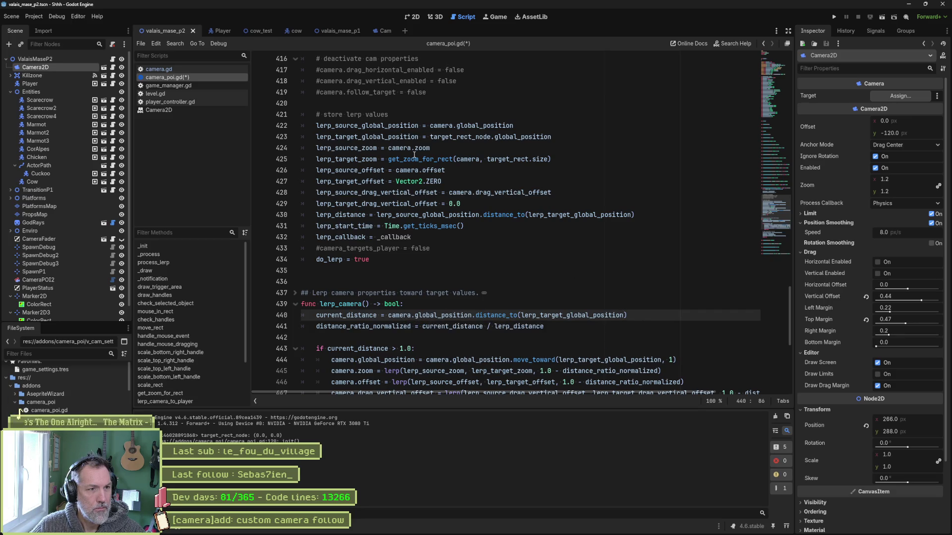
# Replace lerp_source_global_position on line 422 and camera.global_position on line 440 with lerp_target_global_position.
pyautogui.doubleClick(383, 127)
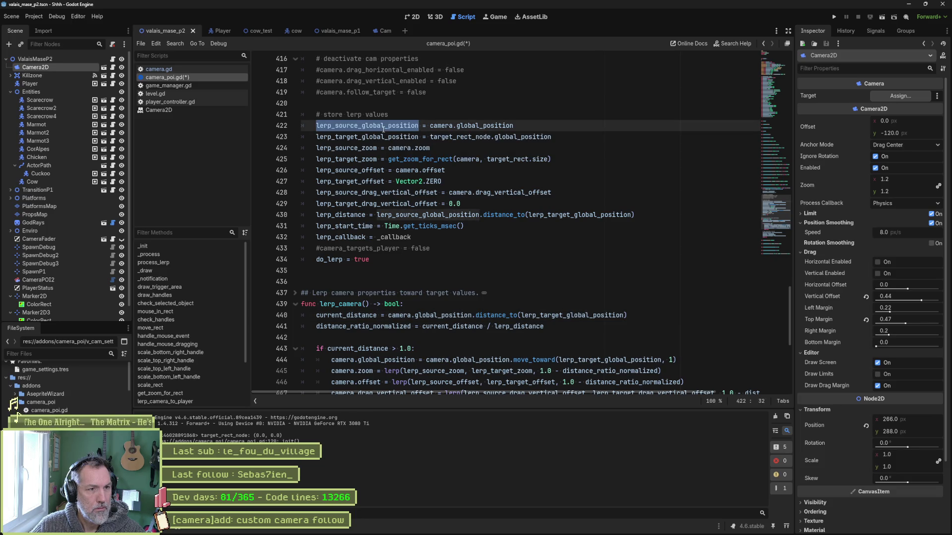
pyautogui.hotkey('ctrl', 'v')
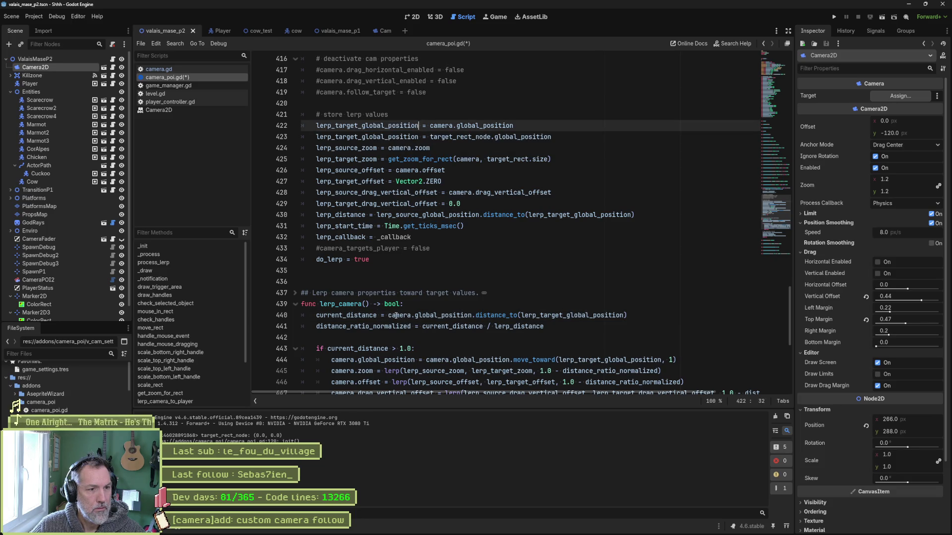
pyautogui.moveTo(388, 315); pyautogui.dragTo(466, 315)
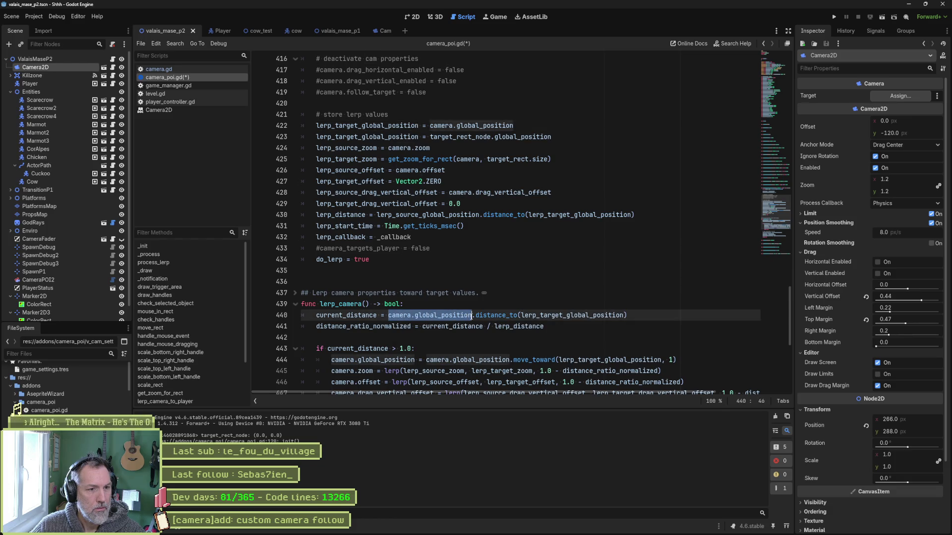
pyautogui.hotkey('ctrl', 'v')
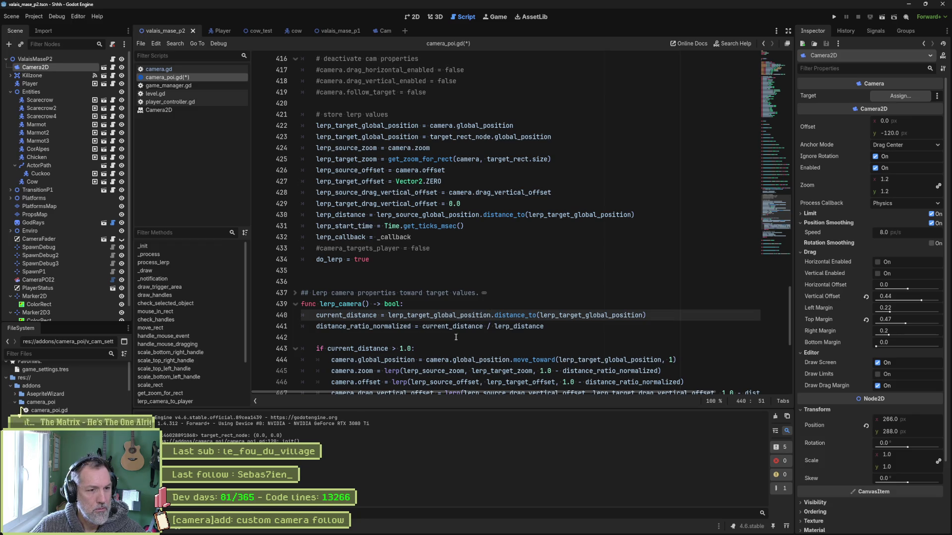
pyautogui.scroll(-1, 446, 336)
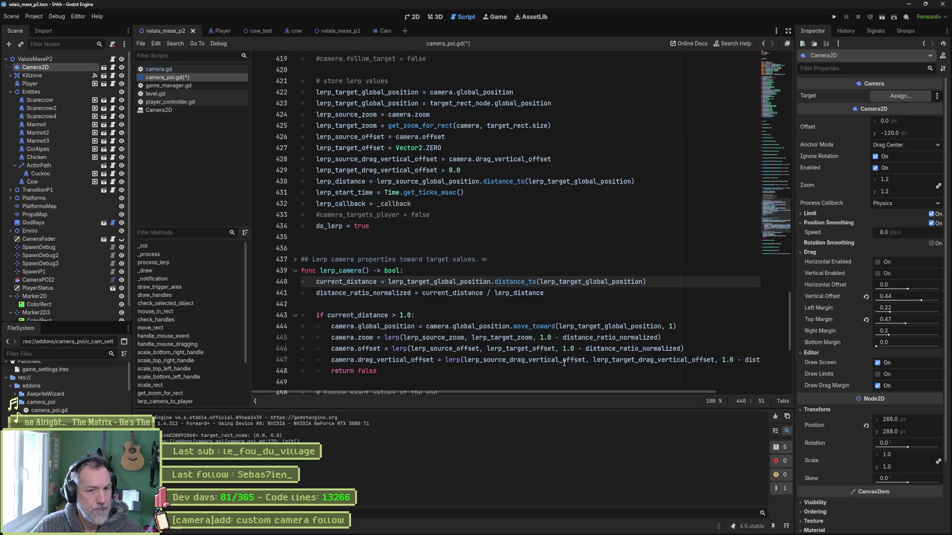
# Add print_debug("lerping vertical offset: ", camera.drag_vertical_offset) above return false and run the scene.
pyautogui.click(332, 371)
pyautogui.press('Return')
pyautogui.press('Up')
pyautogui.write('print_')
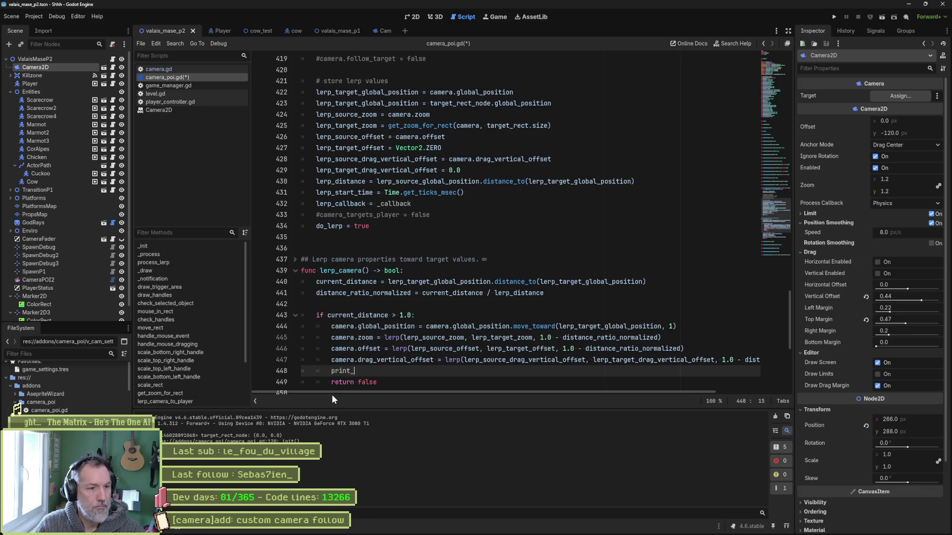
pyautogui.write('debug()l')
pyautogui.press('BackSpace')
pyautogui.write('"')
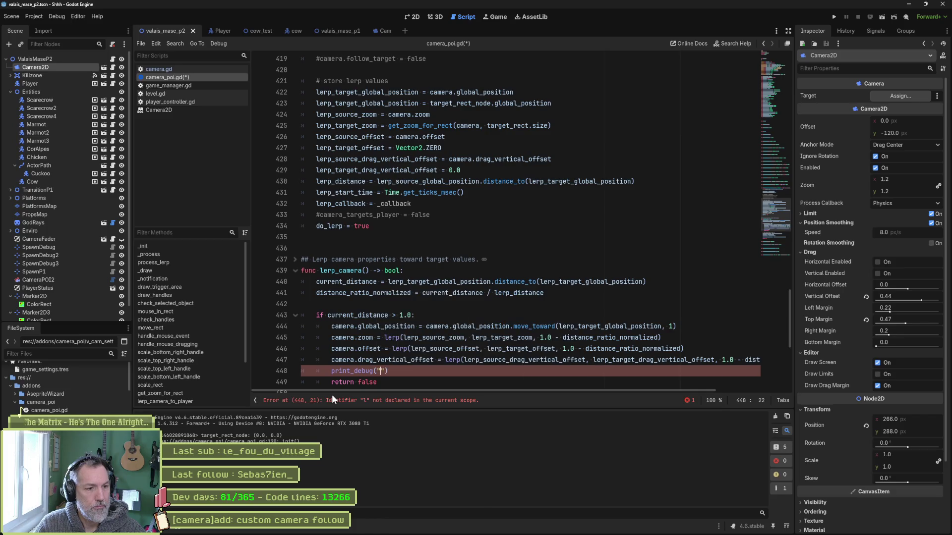
pyautogui.write('lerping vertical offset: ",')
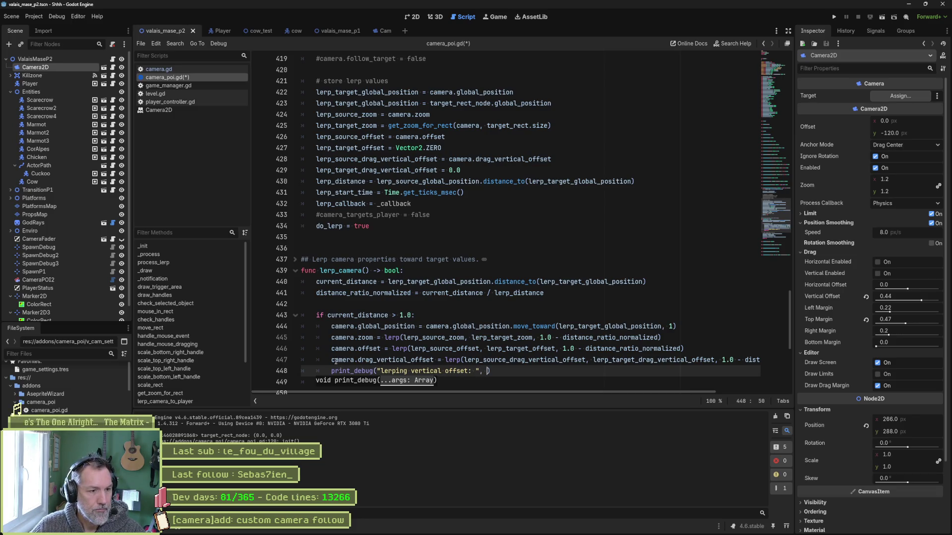
pyautogui.moveTo(332, 360); pyautogui.dragTo(436, 360)
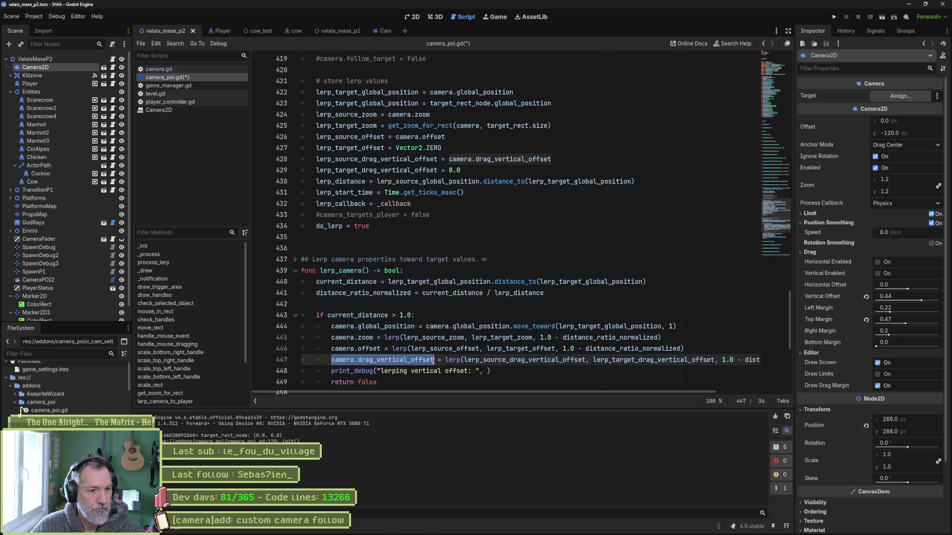
pyautogui.click(488, 371)
pyautogui.hotkey('ctrl', 'v')
pyautogui.press('F6')
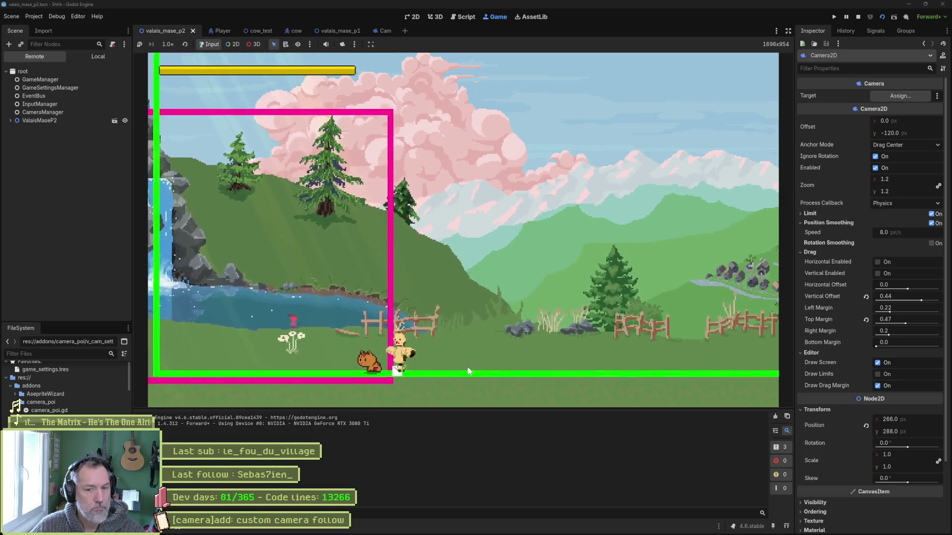
# Stop the game, insert a blank line after line 441, and go to _process.
pyautogui.press('F8')
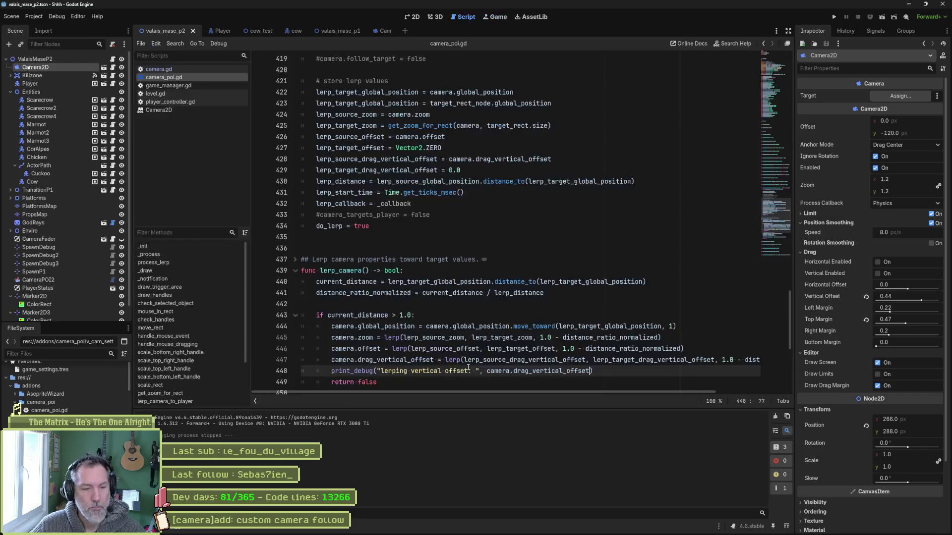
pyautogui.doubleClick(358, 315)
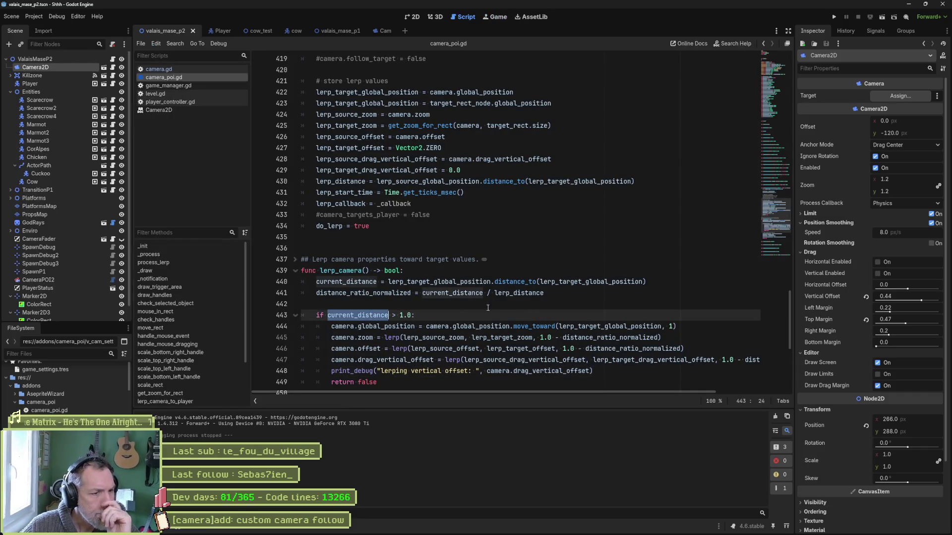
pyautogui.click(548, 293)
pyautogui.press('Return')
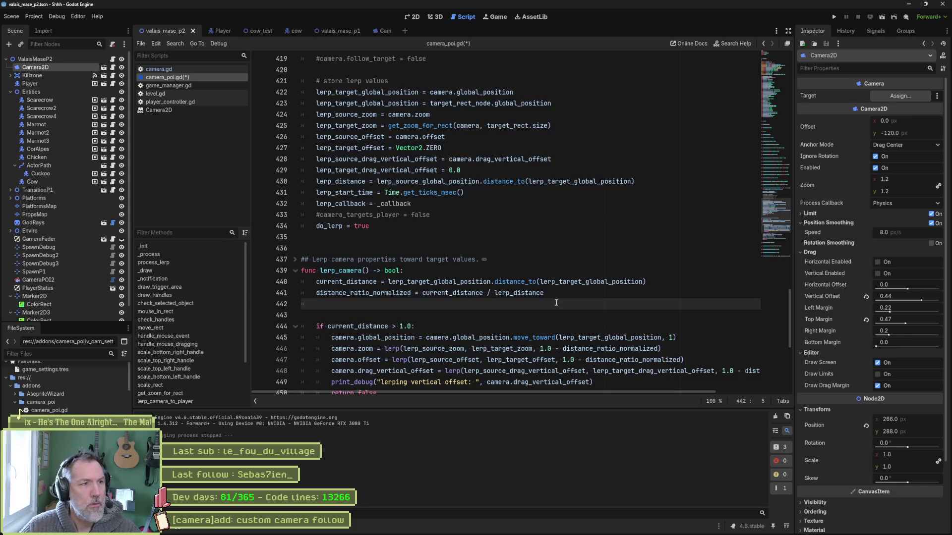
pyautogui.click(205, 257)
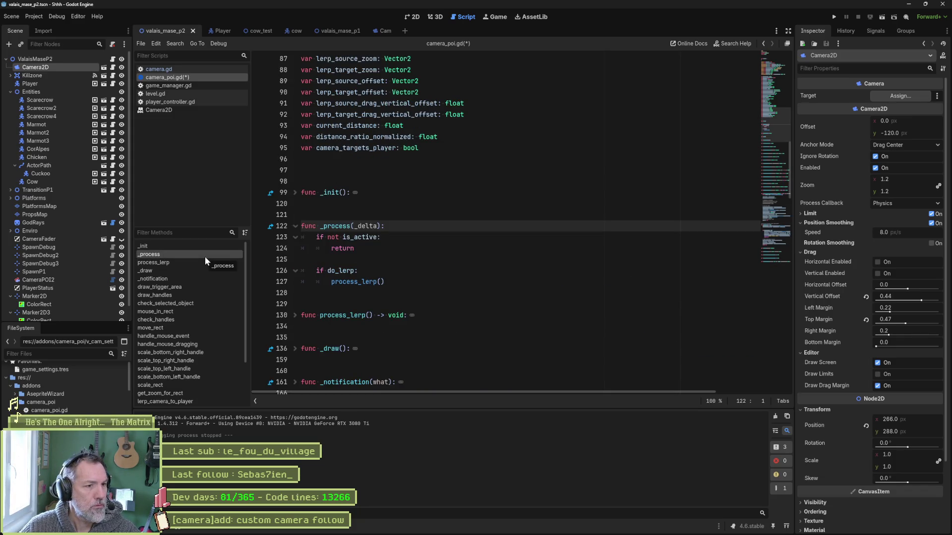
# Add print_debug("distance = ", current_distance) on line 442, save camera_poi.gd, and run the scene.
pyautogui.click(294, 316)
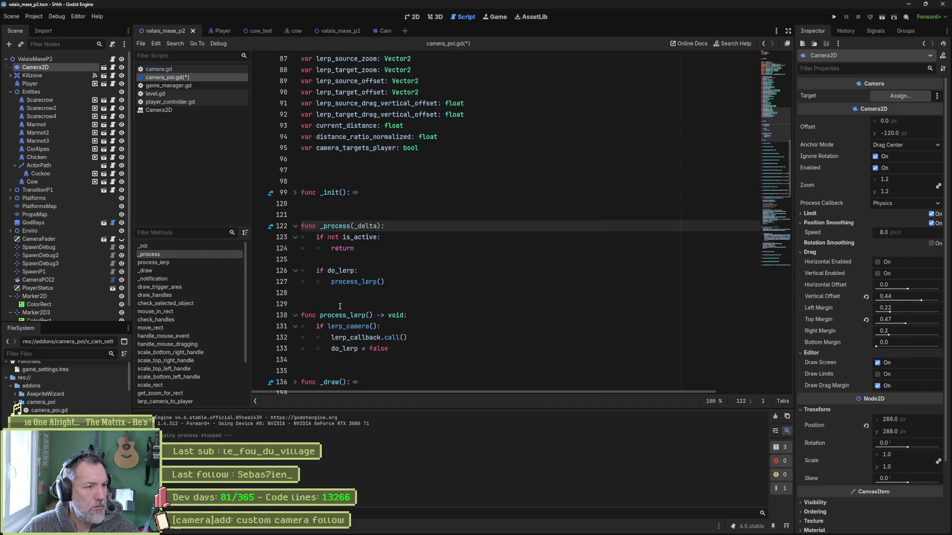
pyautogui.scroll(-20, 477, 320)
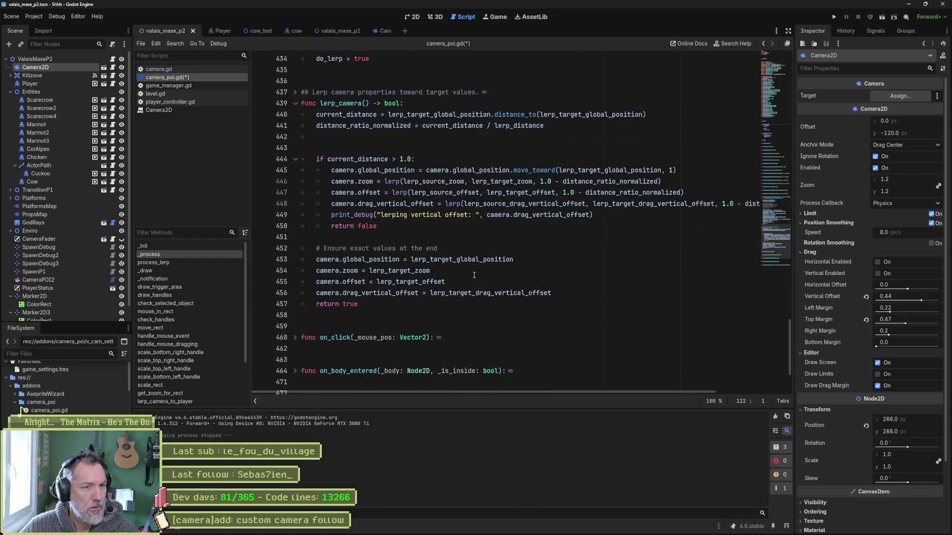
pyautogui.click(486, 138)
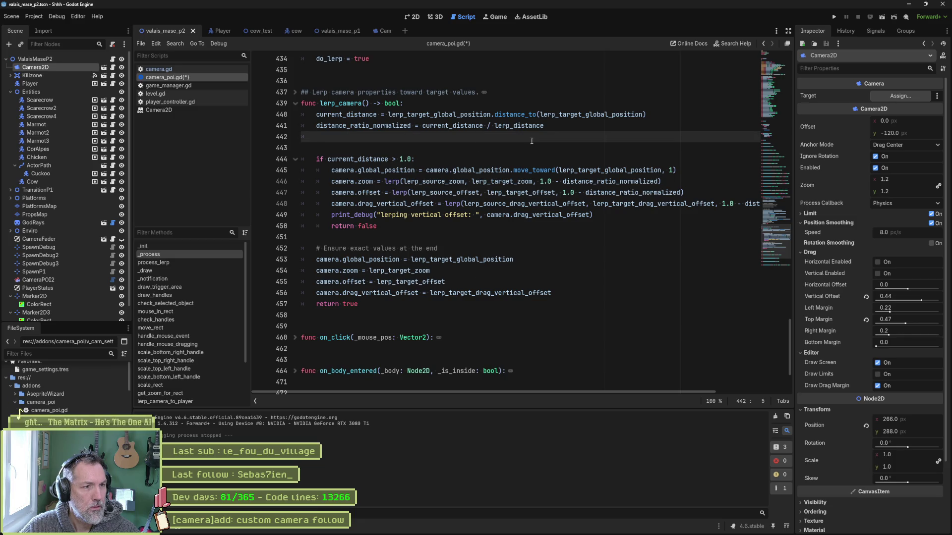
pyautogui.write('p')
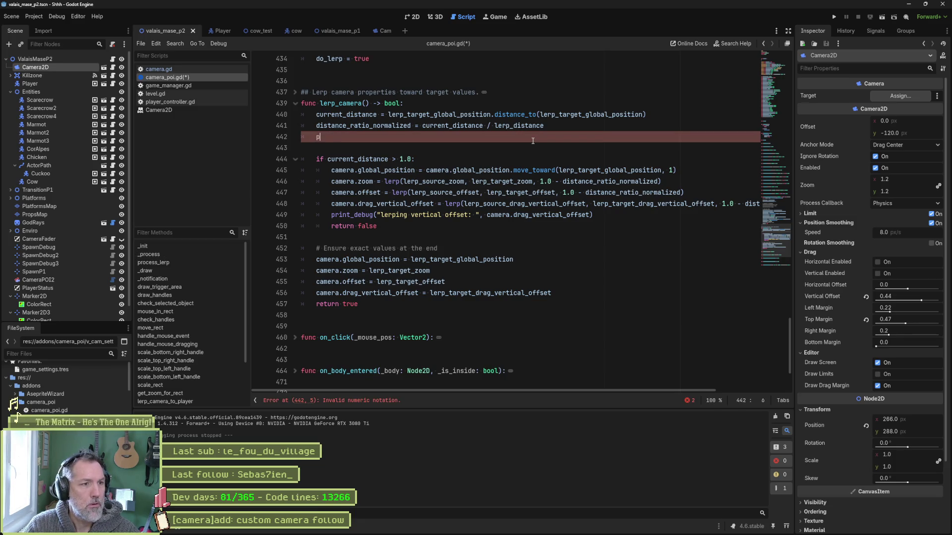
pyautogui.write('rint_debug(')
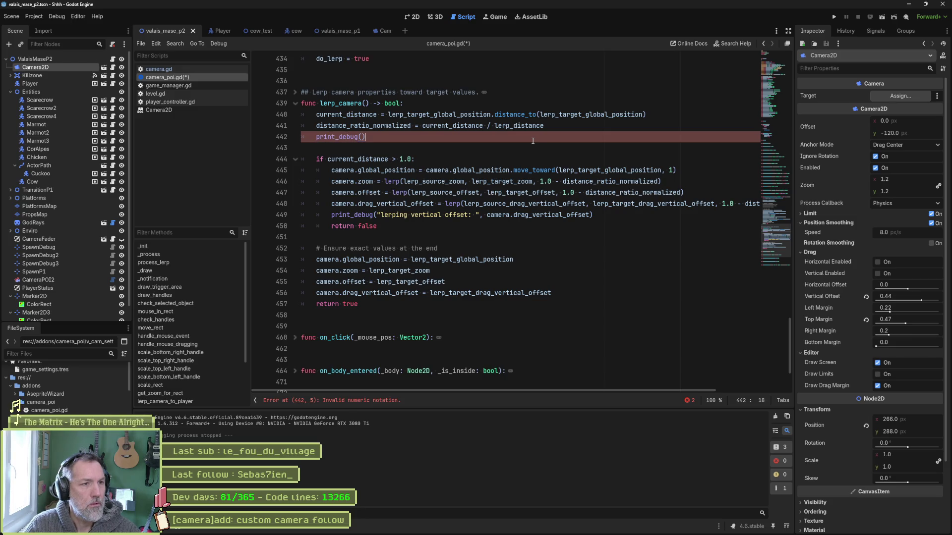
pyautogui.write('"distance = ')
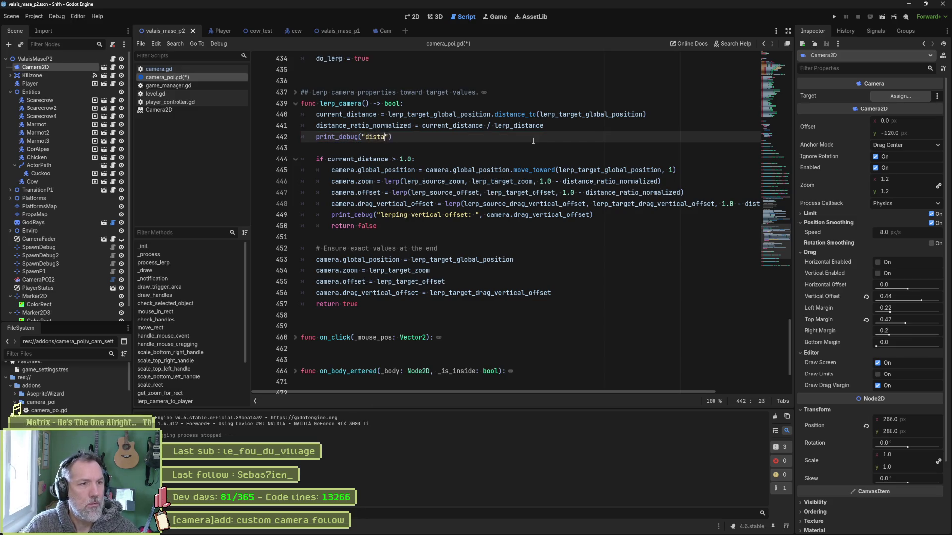
pyautogui.write('", d')
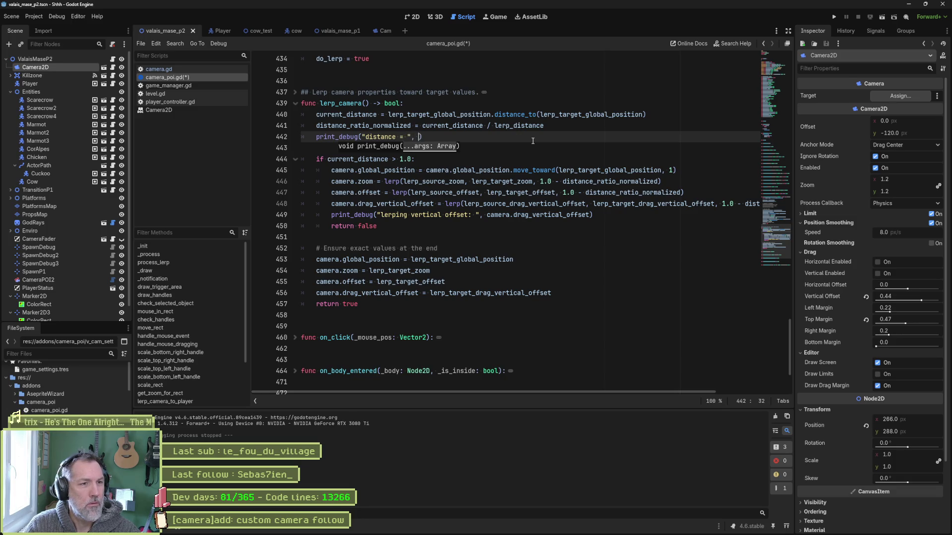
pyautogui.press('BackSpace')
pyautogui.write('cur')
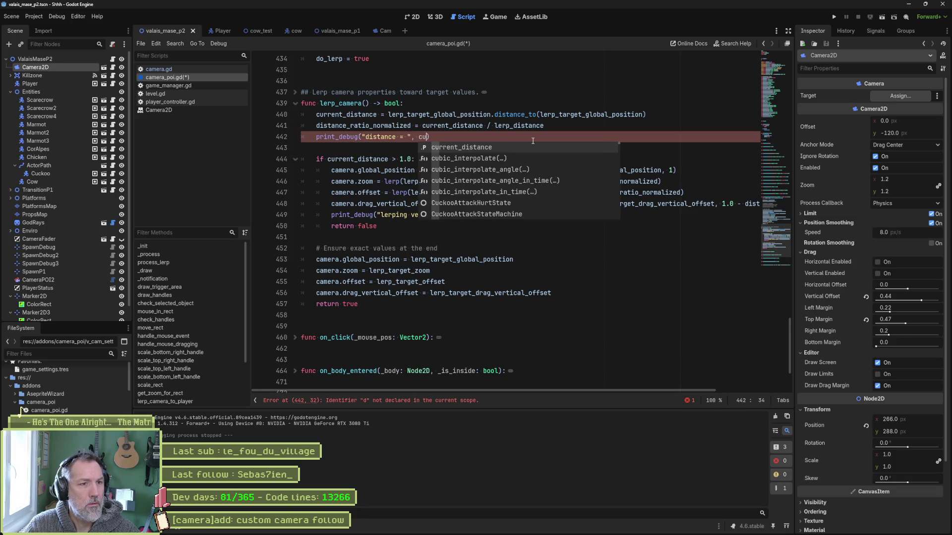
pyautogui.press('Return')
pyautogui.hotkey('ctrl', 's')
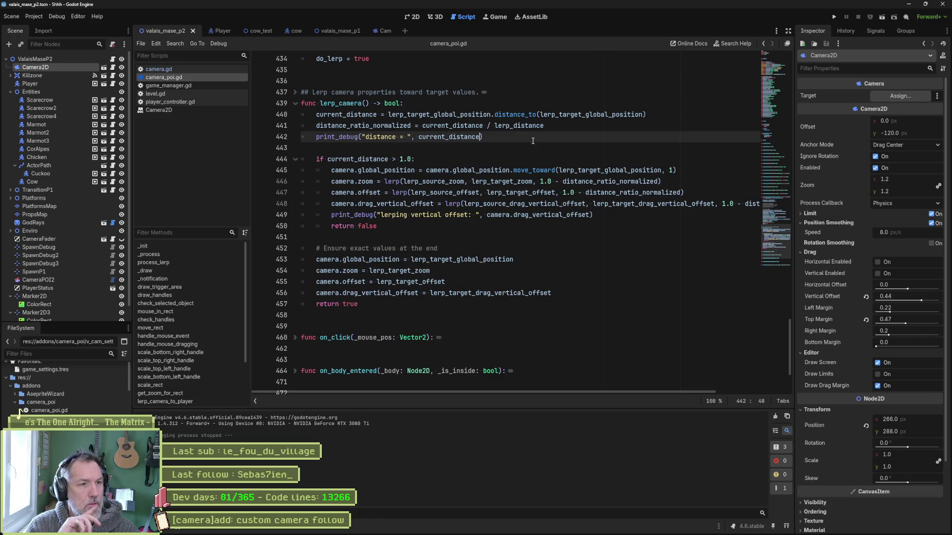
pyautogui.press('F6')
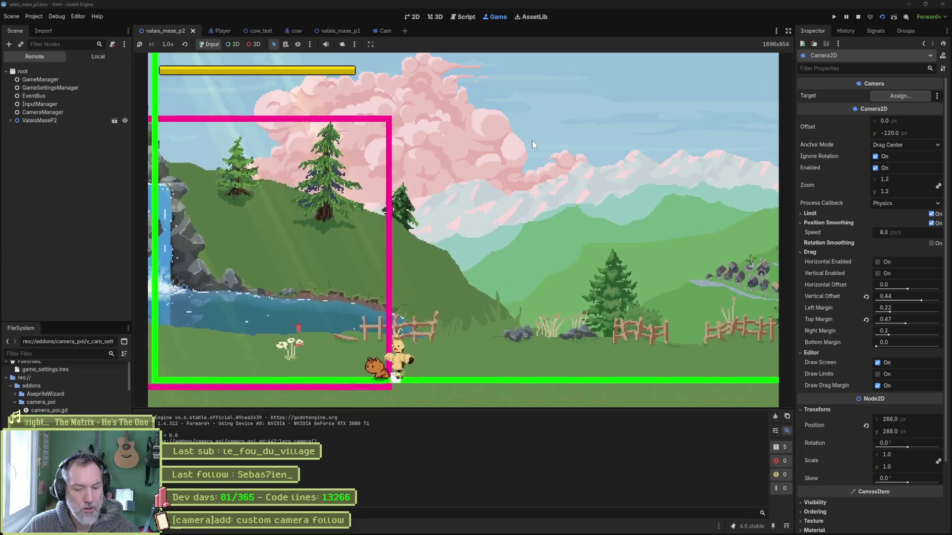
# Stop the game and edit line 440 so current_distance uses lerp_source_global_position.distance_to(lerp_target_global_position).
pyautogui.press('F8')
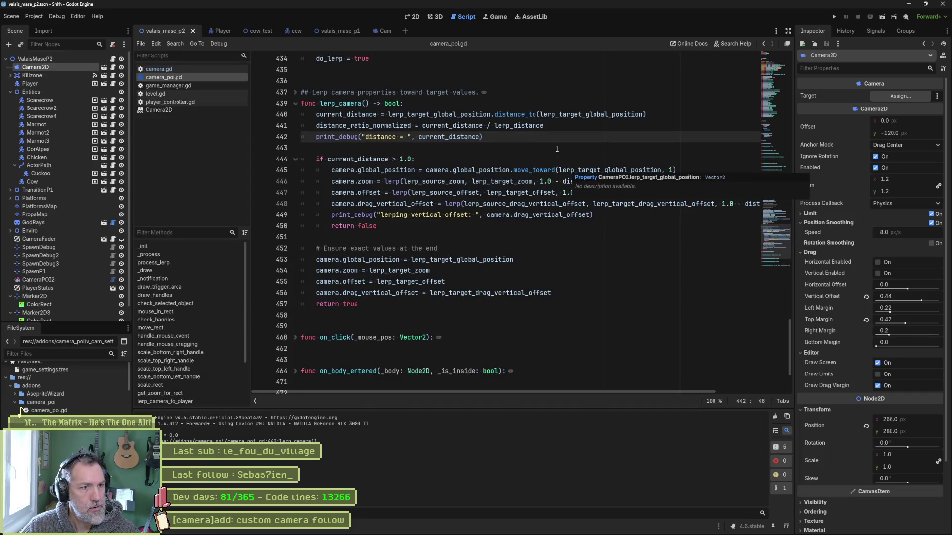
pyautogui.doubleClick(447, 115)
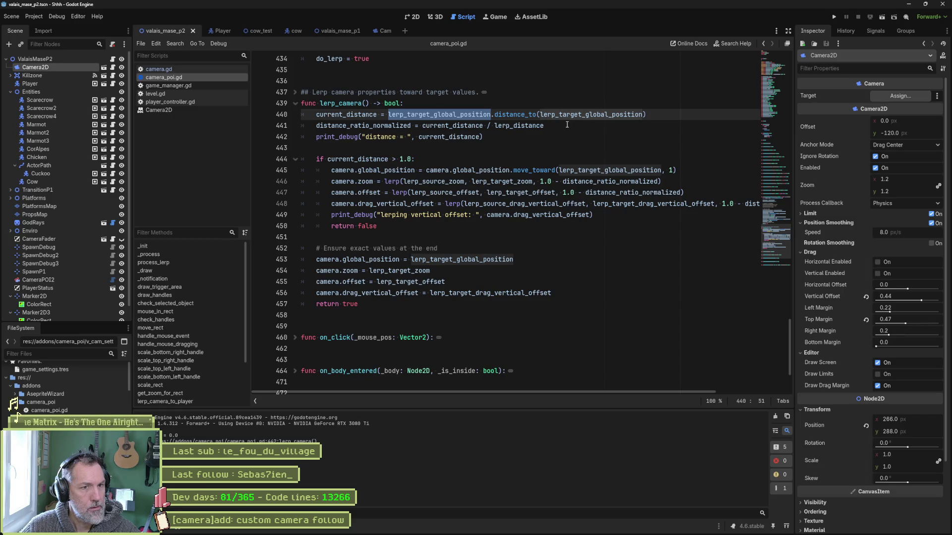
pyautogui.click(430, 115)
pyautogui.press('BackSpace')
pyautogui.press('BackSpace')
pyautogui.press('BackSpace')
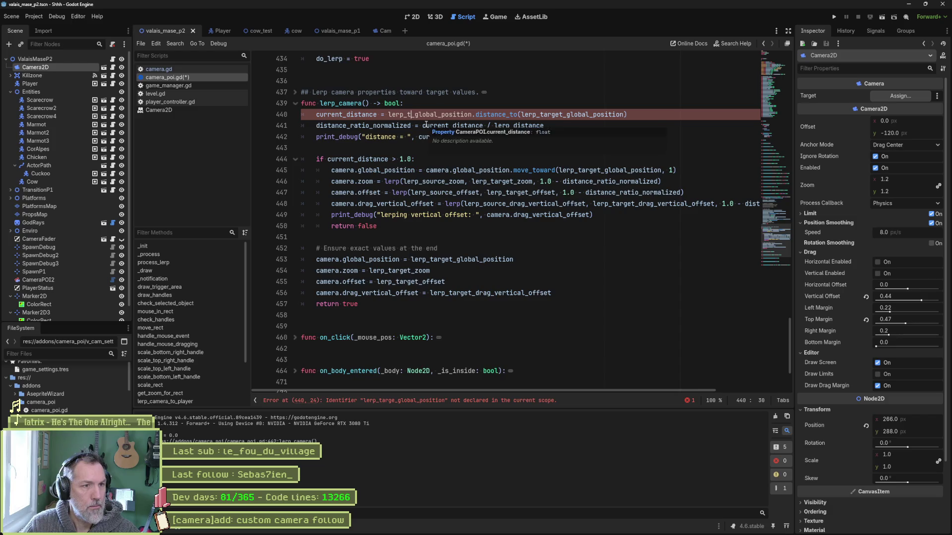
pyautogui.write('target')
# Run the game twice with F5 to retest, then stop it.
pyautogui.press('F5')
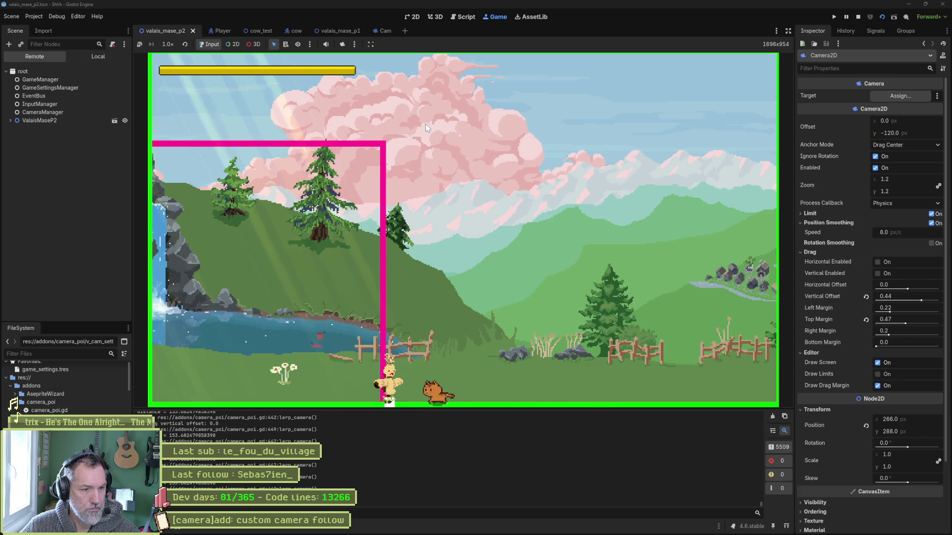
pyautogui.press('F5')
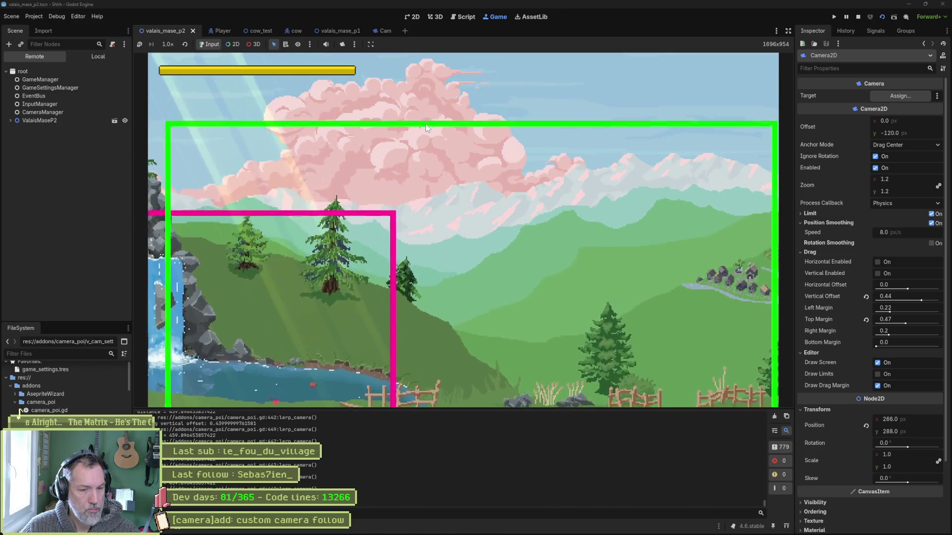
pyautogui.press('F8')
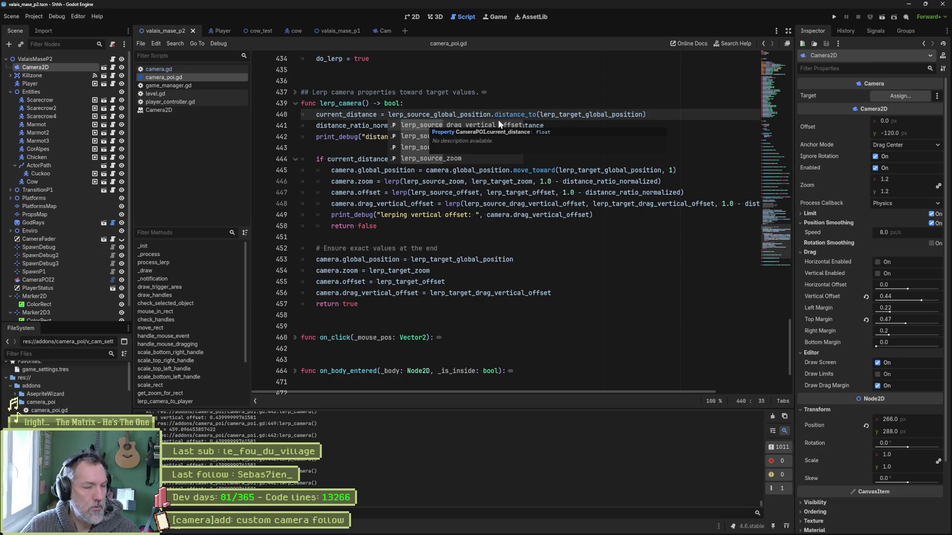
pyautogui.click(476, 181)
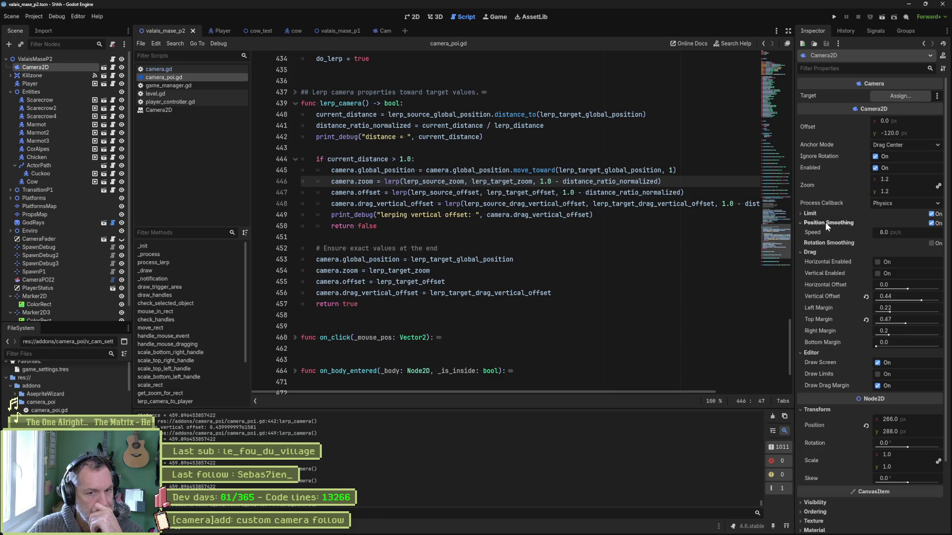
pyautogui.moveTo(825, 224)
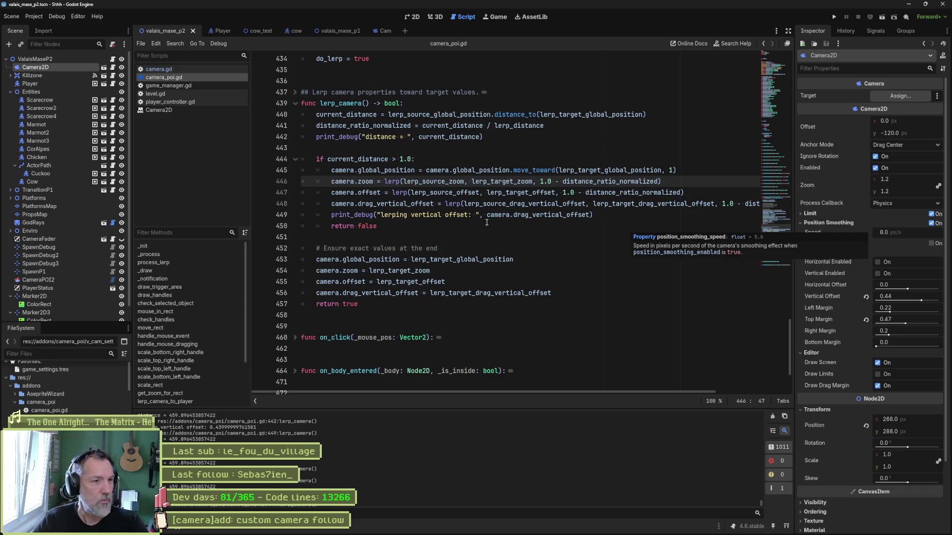
pyautogui.click(331, 171)
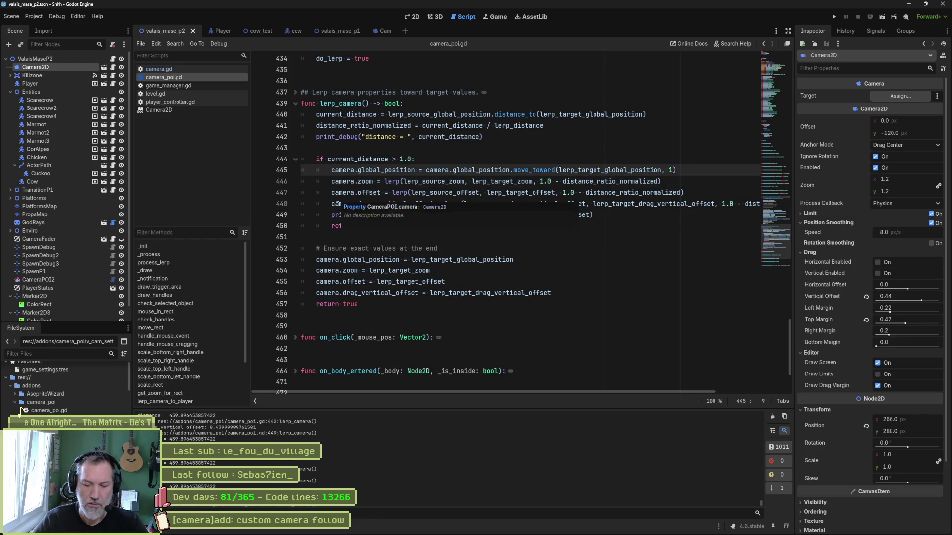
pyautogui.write('#')
pyautogui.press('F5')
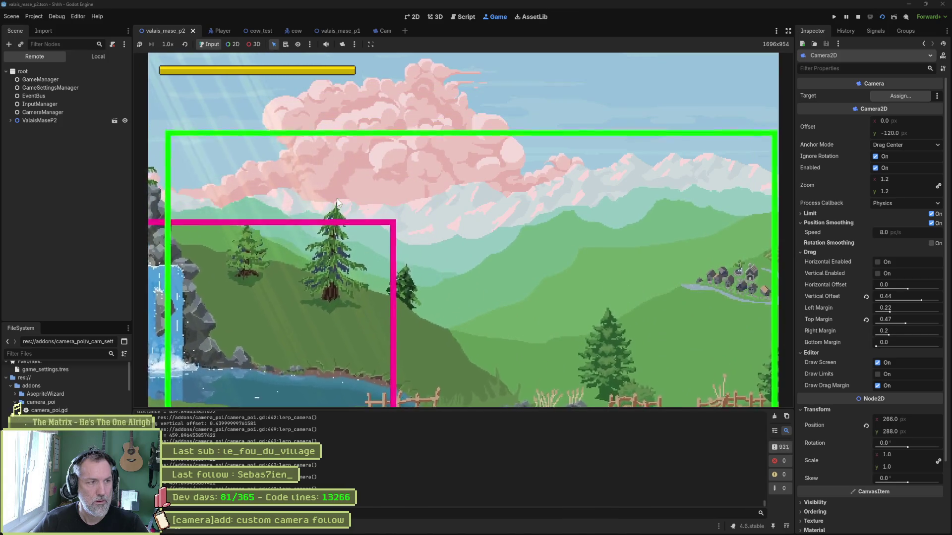
pyautogui.press('F8')
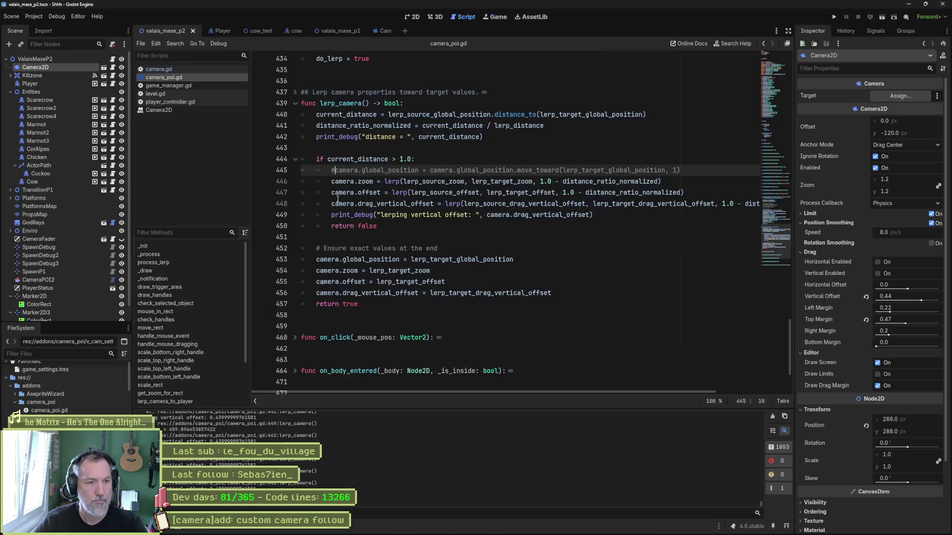
# Comment out the camera.global_position move_toward line (line 445) in lerp_camera.
pyautogui.click(460, 250)
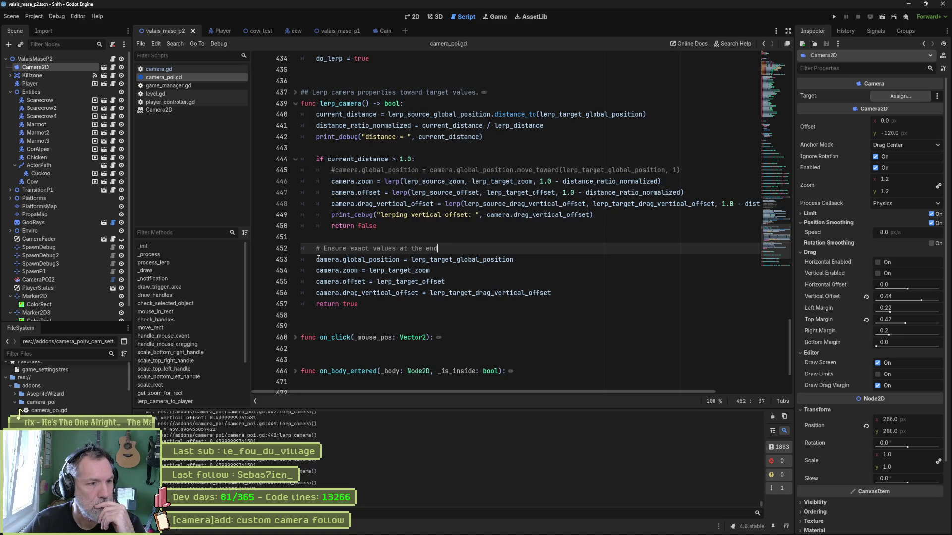
pyautogui.moveTo(318, 258)
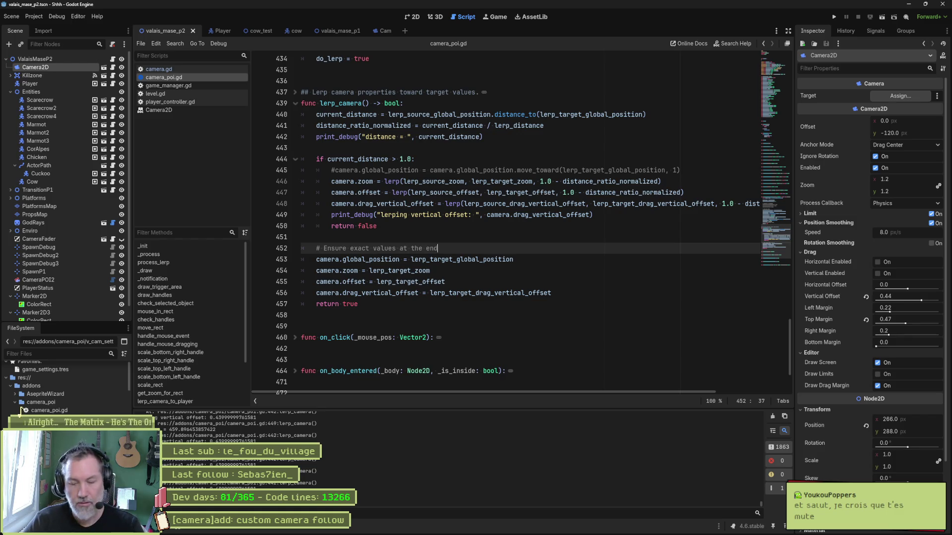
pyautogui.click(507, 266)
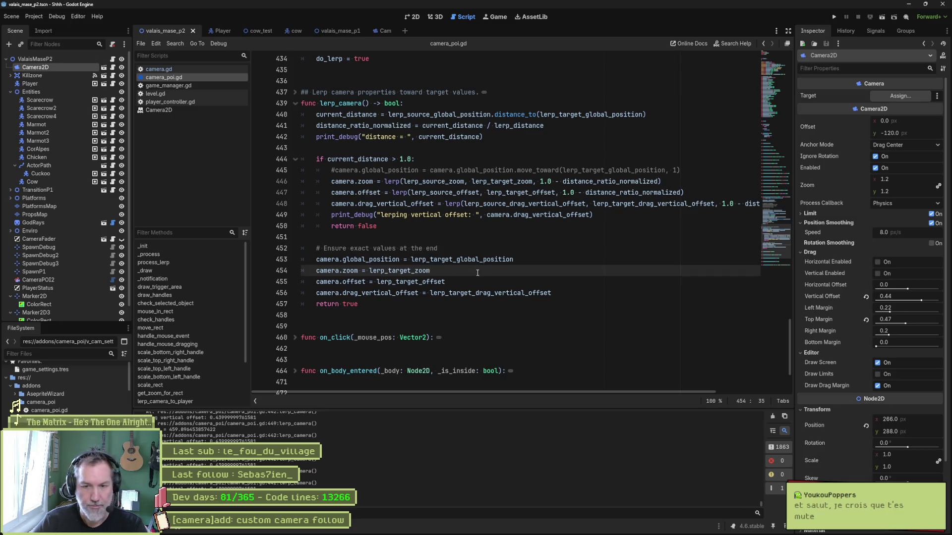
# Run the game to test the change, then stop it and return to camera_poi.gd.
pyautogui.press('F5')
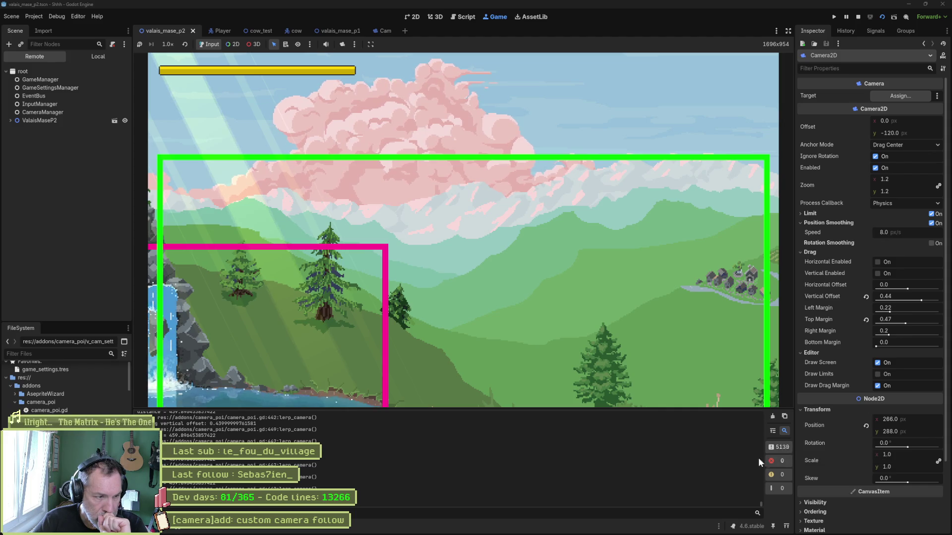
pyautogui.press('F8')
pyautogui.moveTo(761, 504); pyautogui.dragTo(761, 407)
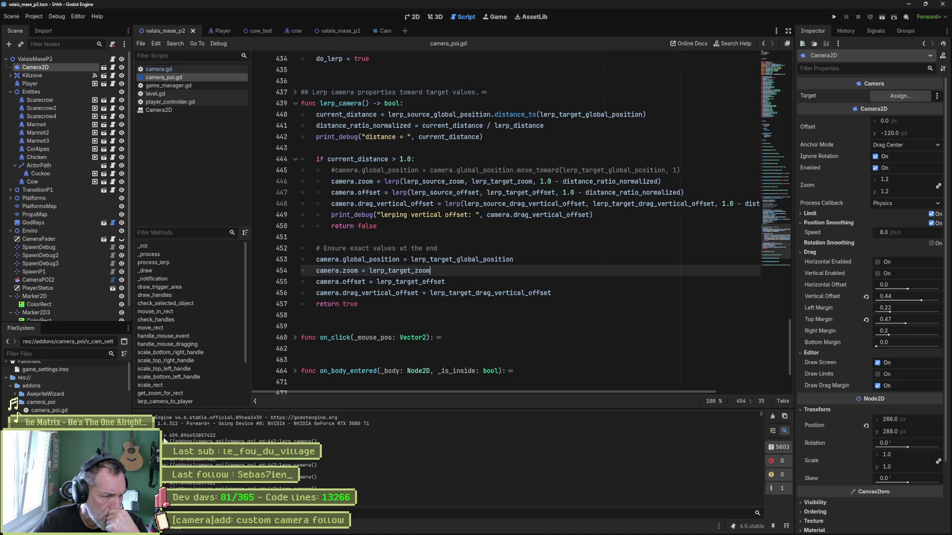
# On line 440, replace lerp_source_global_position with camera.global_position in the current_distance calculation.
pyautogui.scroll(-3, 178, 441)
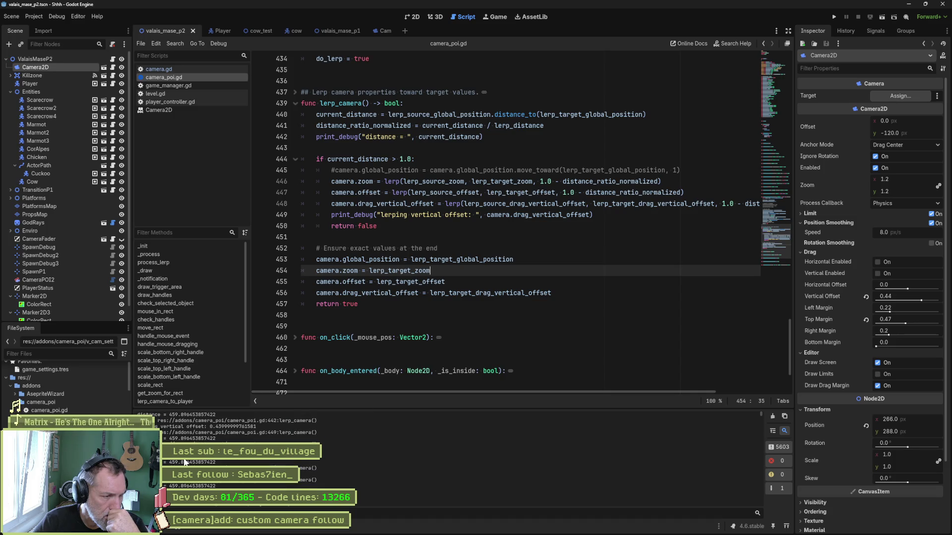
pyautogui.scroll(1, 298, 446)
pyautogui.scroll(1, 297, 431)
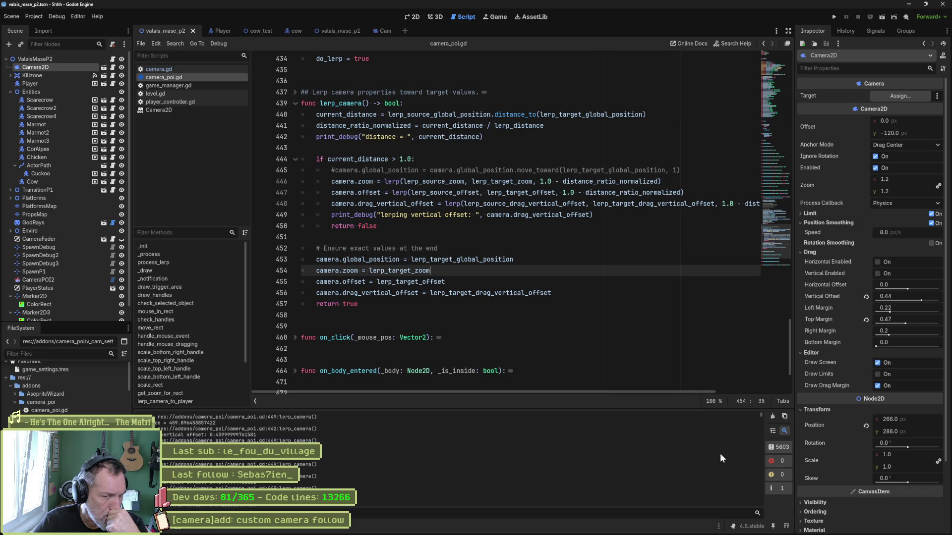
pyautogui.moveTo(764, 415); pyautogui.dragTo(759, 532)
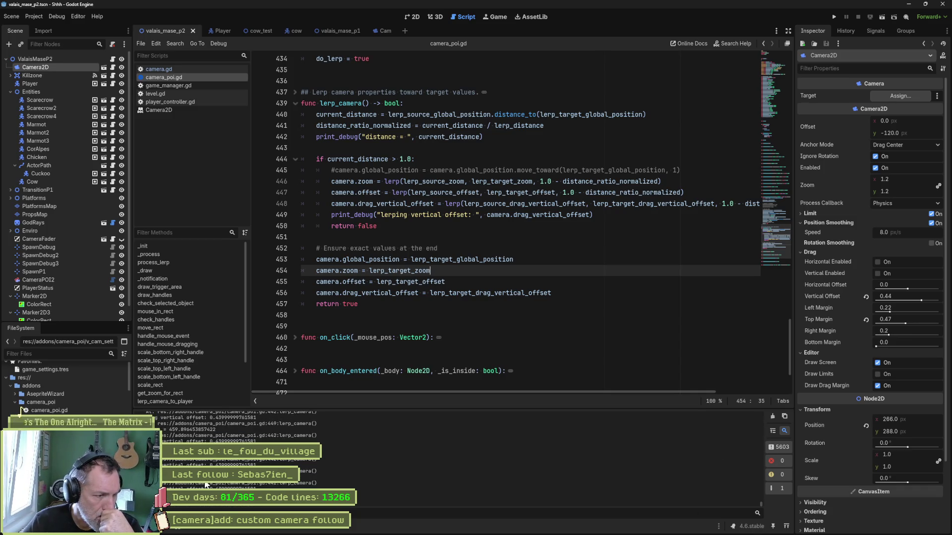
pyautogui.click(347, 114)
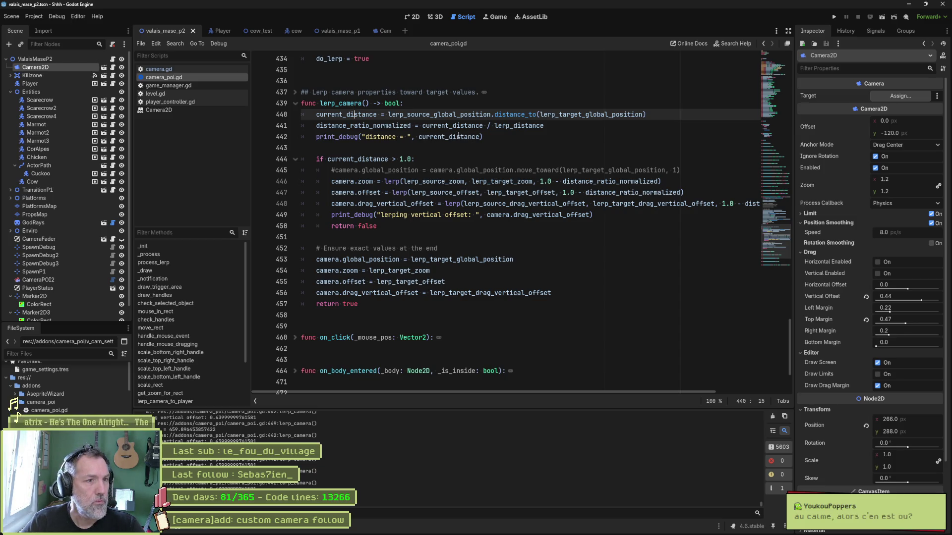
pyautogui.moveTo(388, 115); pyautogui.dragTo(483, 114)
pyautogui.write('camera.')
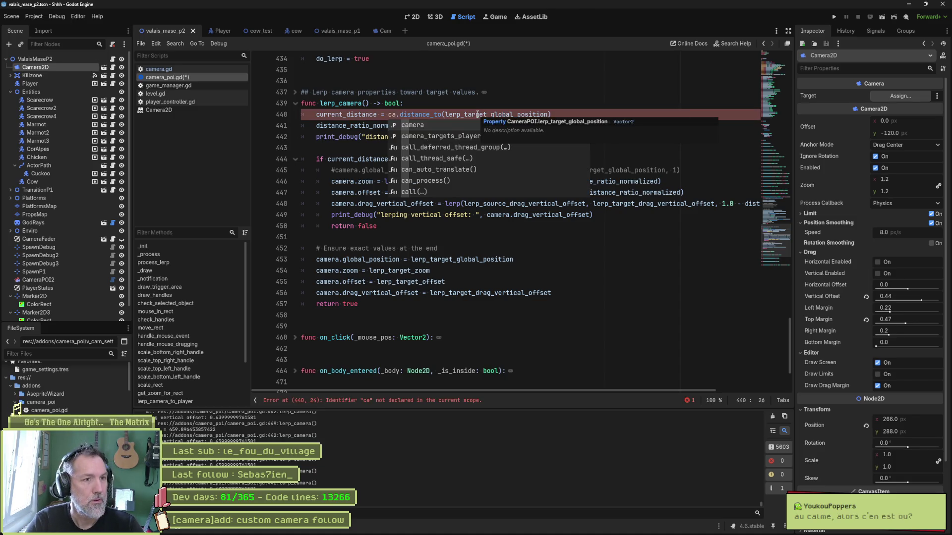
pyautogui.write('gl')
pyautogui.press('Return')
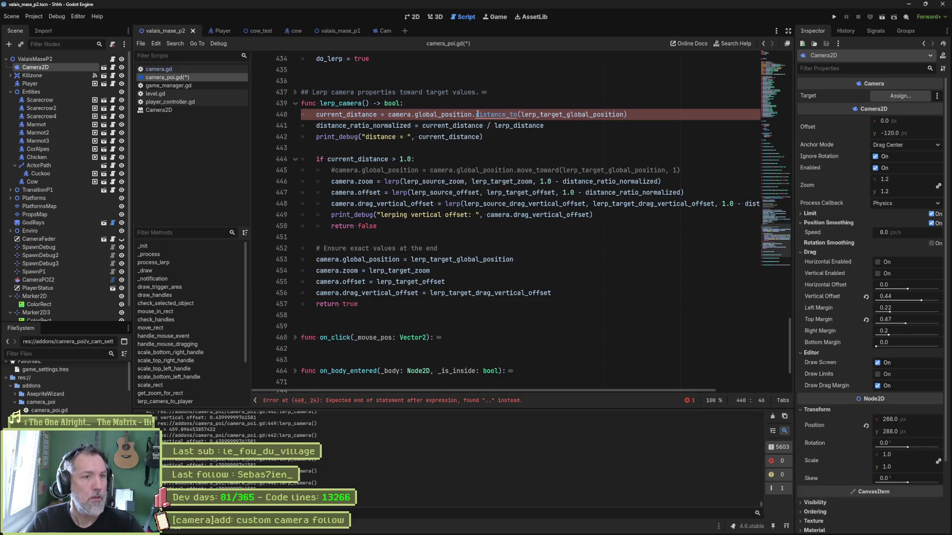
# Save camera_poi.gd and run the game to test the camera.
pyautogui.hotkey('ctrl', 's')
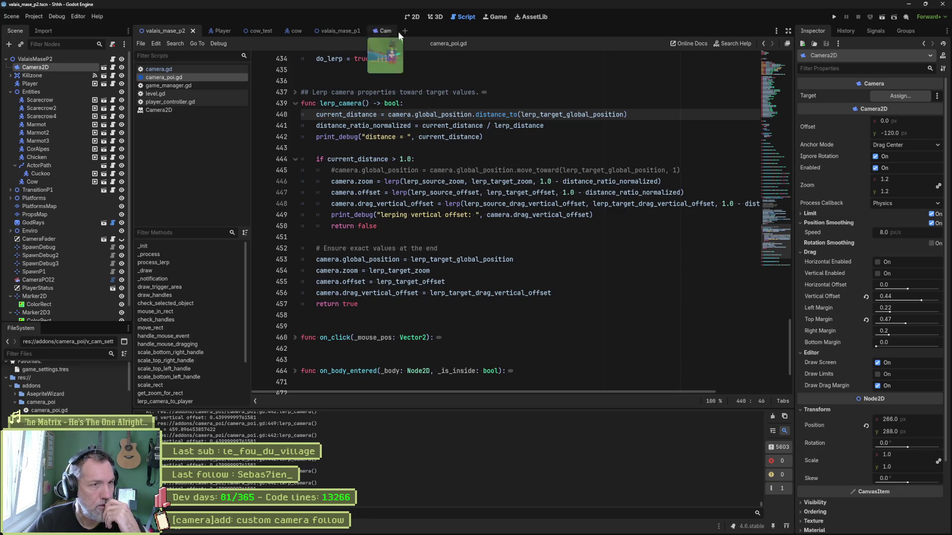
pyautogui.press('F5')
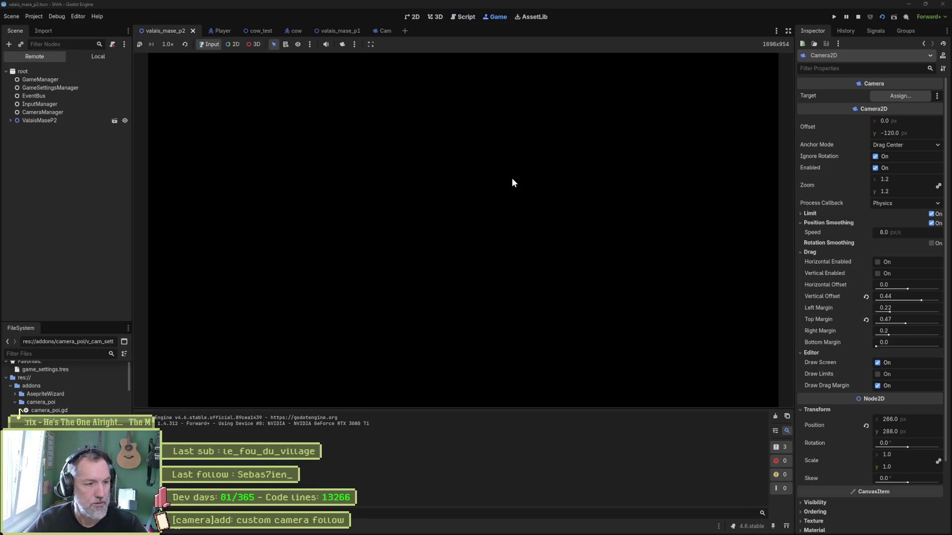
pyautogui.press('Right')
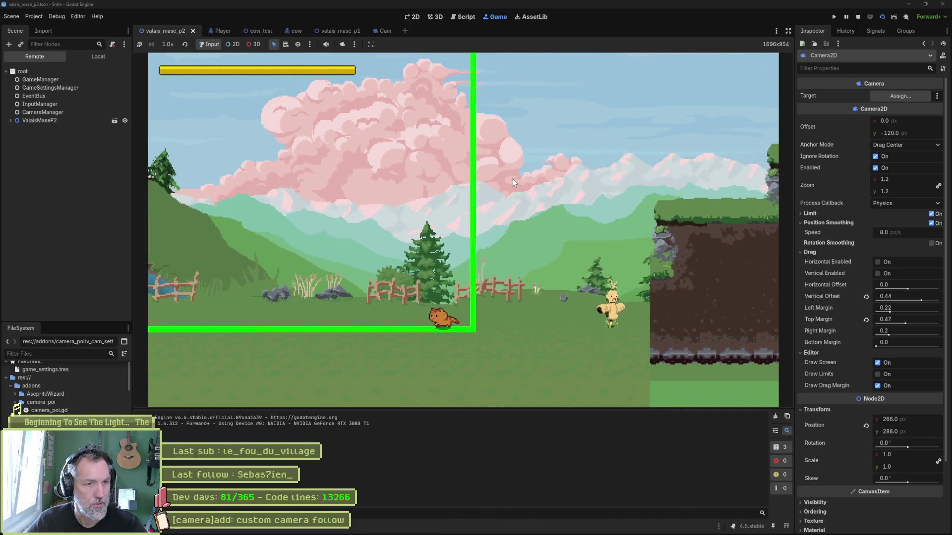
pyautogui.press('Left')
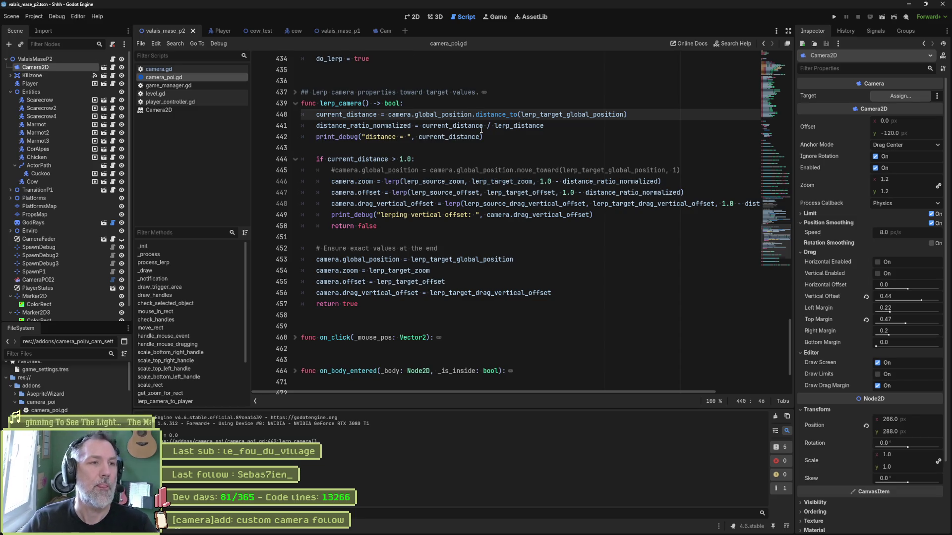
# Rename lerp_target_global_position to lerp_source_global_position on line 422.
pyautogui.scroll(4, 453, 226)
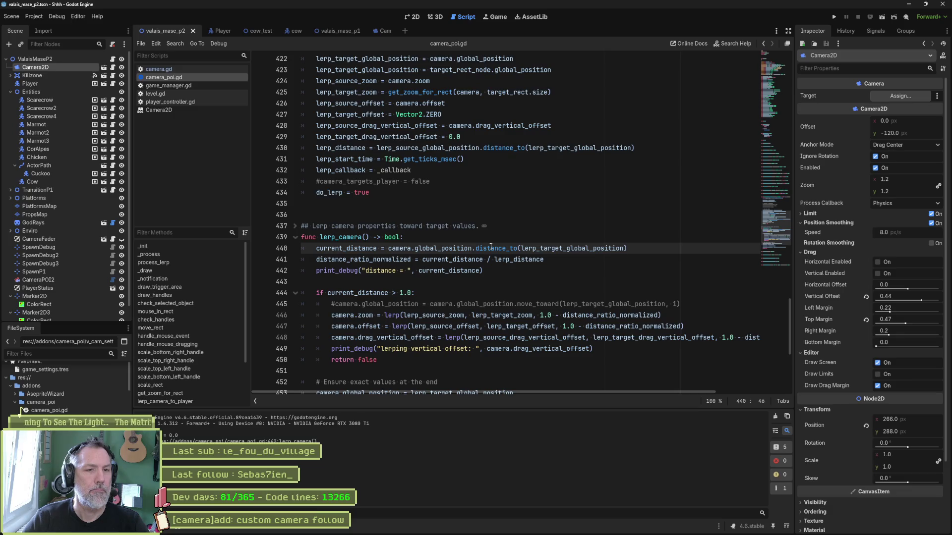
pyautogui.scroll(4, 488, 244)
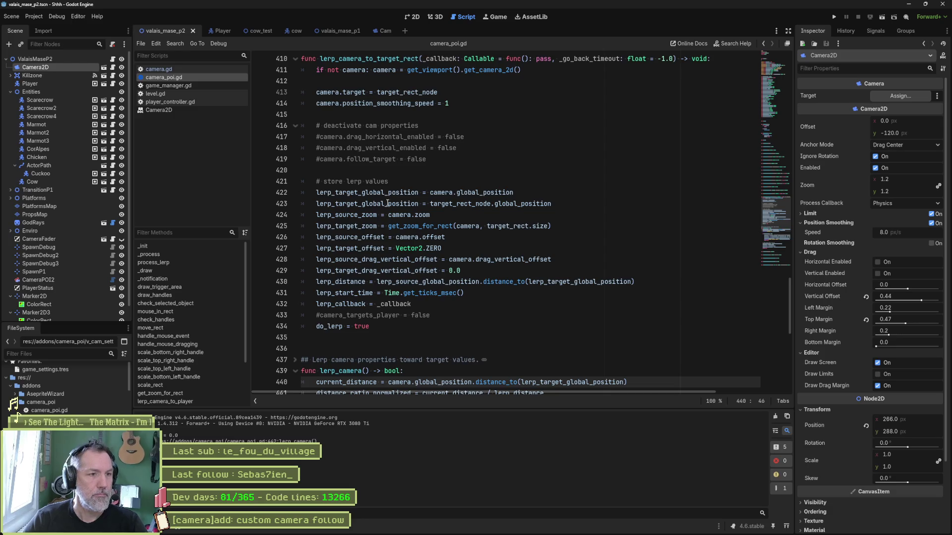
pyautogui.moveTo(400, 206)
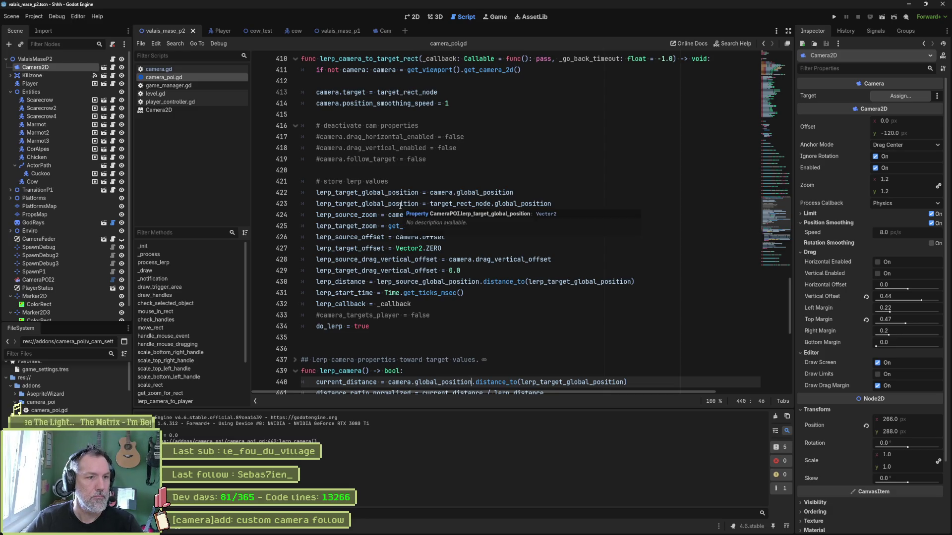
pyautogui.click(358, 204)
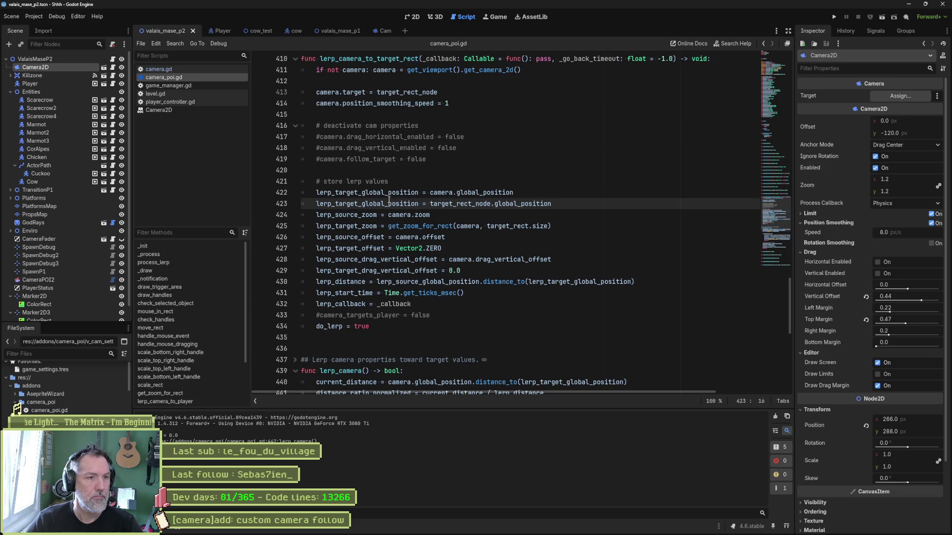
pyautogui.click(358, 193)
pyautogui.press('BackSpace')
pyautogui.press('BackSpace')
pyautogui.press('BackSpace')
pyautogui.write('source')
# Paste lerp_source_global_position over camera.global_position on line 440, then run and stop the game.
pyautogui.doubleClick(355, 193)
pyautogui.hotkey('ctrl', 'c')
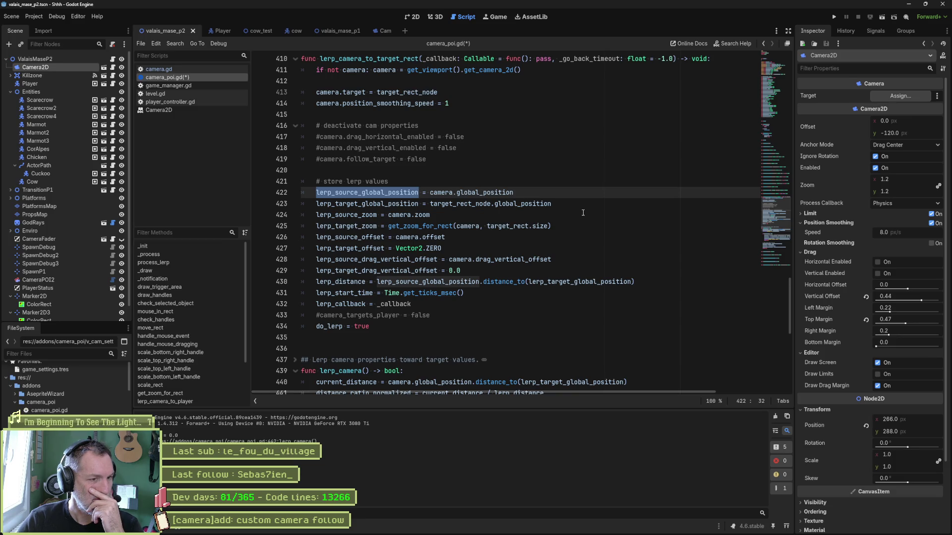
pyautogui.scroll(-6, 467, 230)
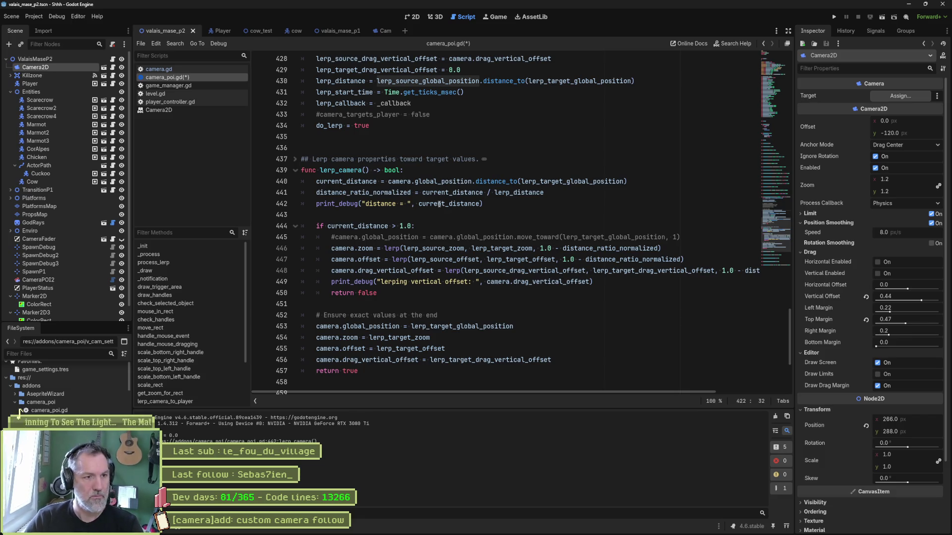
pyautogui.moveTo(389, 182); pyautogui.dragTo(473, 183)
pyautogui.hotkey('ctrl', 'v')
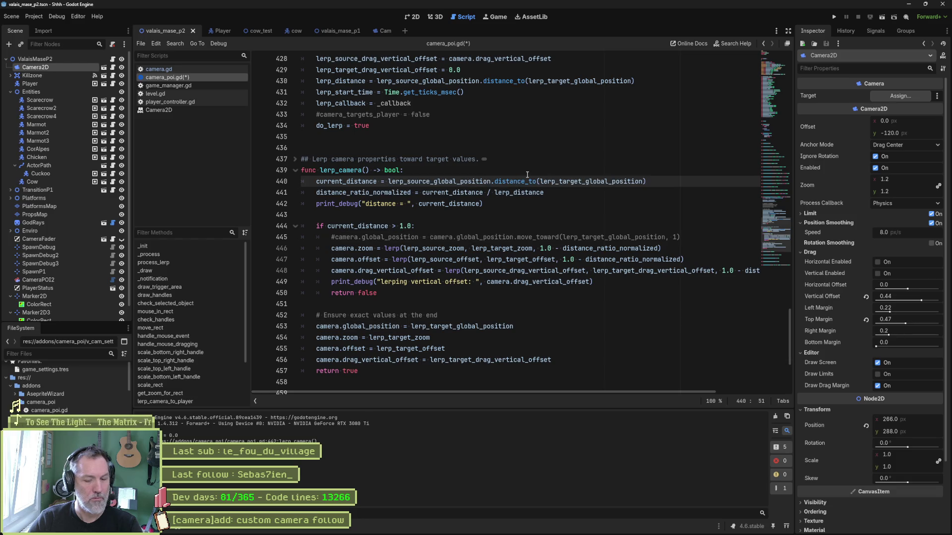
pyautogui.press('F5')
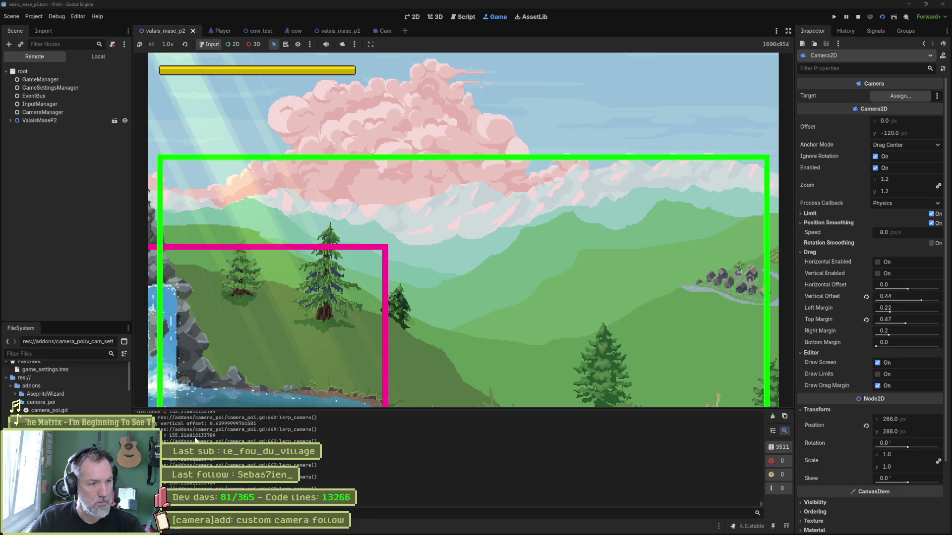
pyautogui.press('F8')
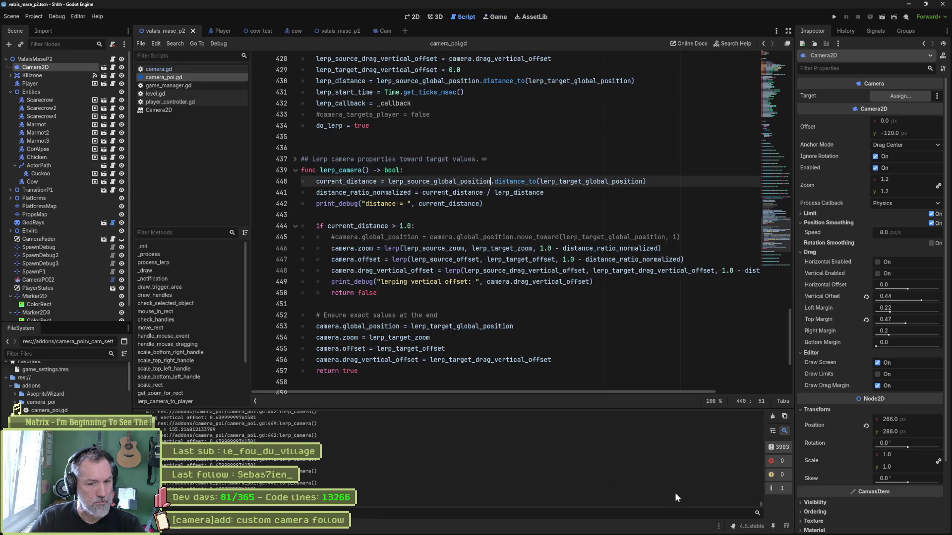
# Replace lerp_source_global_position with camera.global_position on line 440 and save the script.
pyautogui.moveTo(761, 503); pyautogui.dragTo(775, 401)
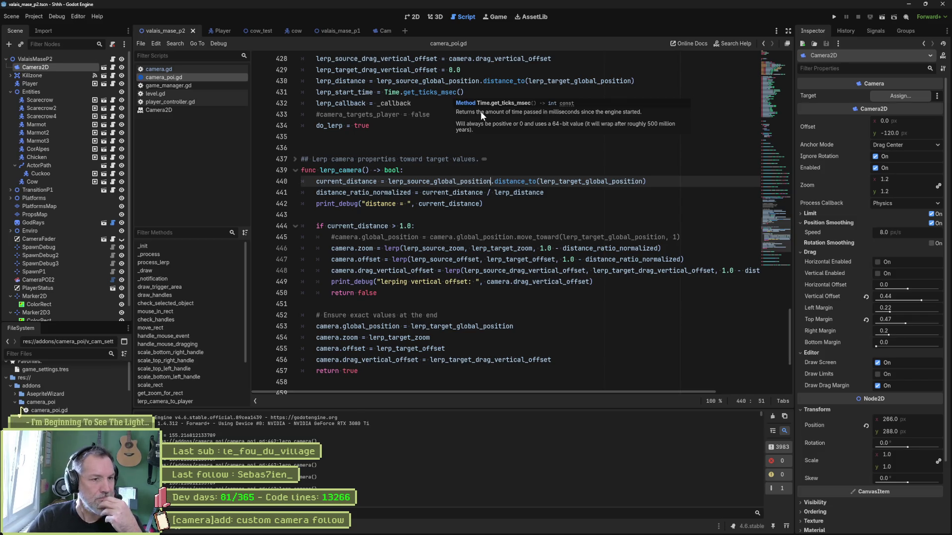
pyautogui.moveTo(388, 182); pyautogui.dragTo(490, 182)
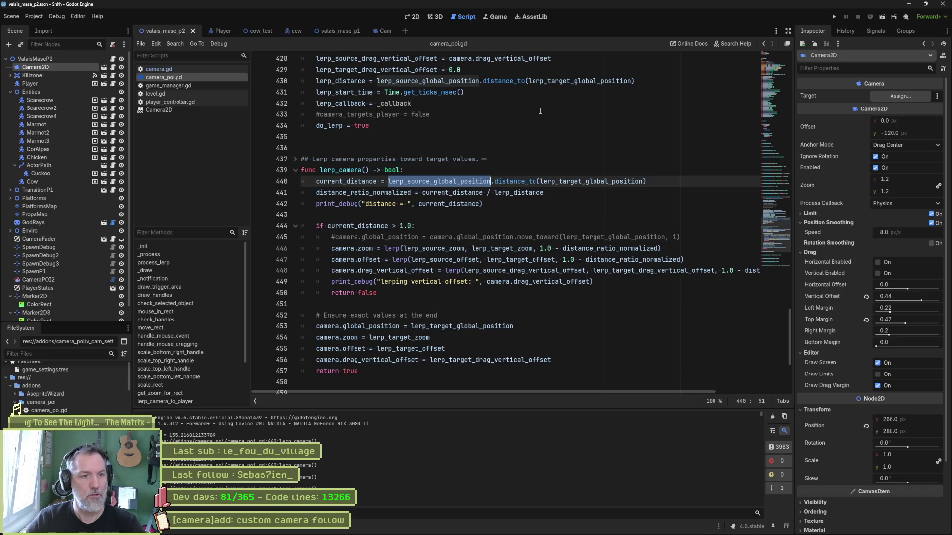
pyautogui.write('camera.global_position')
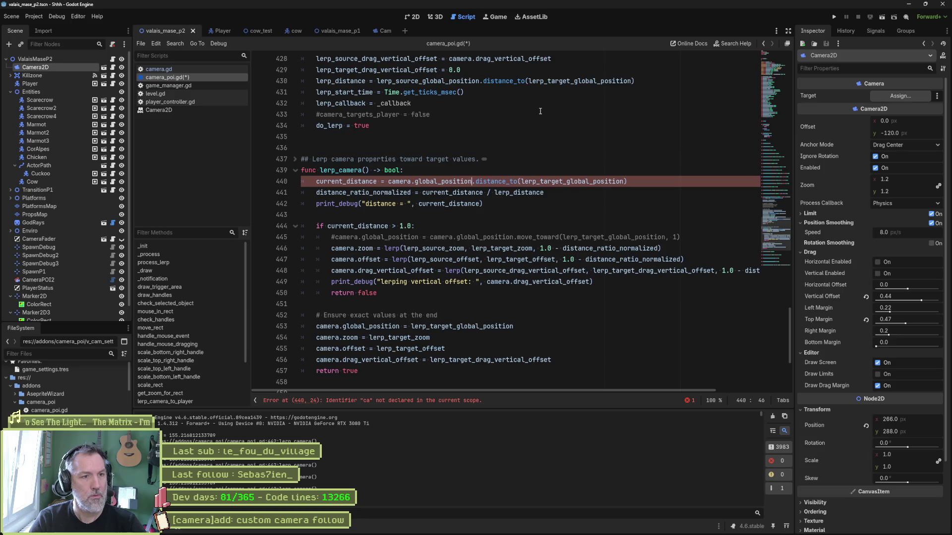
pyautogui.hotkey('ctrl', 's')
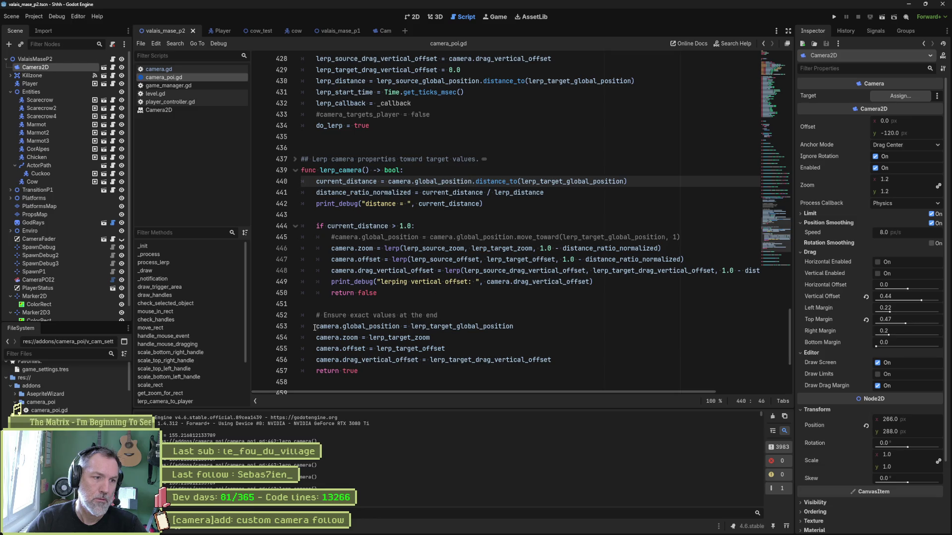
# Comment out the exact-value assignments on lines 453–456 and run the current scene.
pyautogui.moveTo(388, 327); pyautogui.dragTo(385, 358)
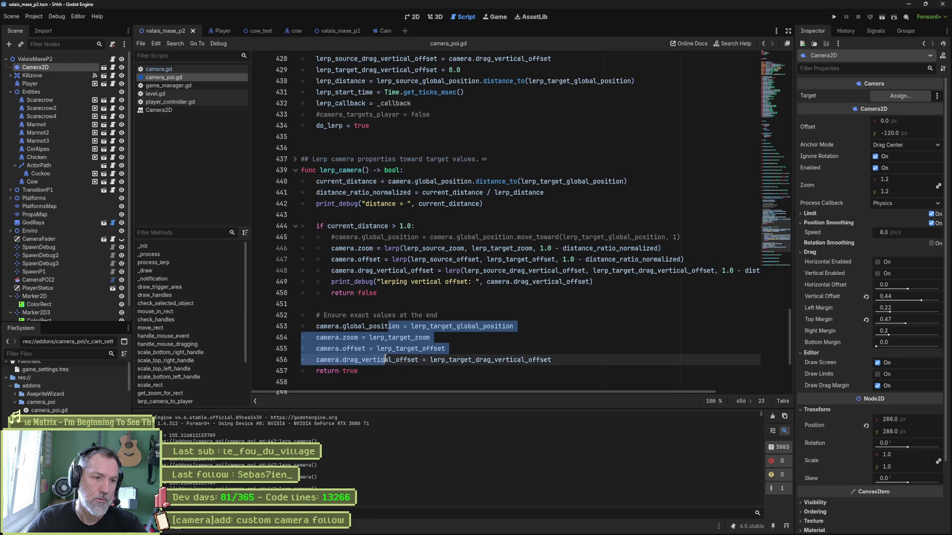
pyautogui.hotkey('ctrl', 'k')
pyautogui.press('F6')
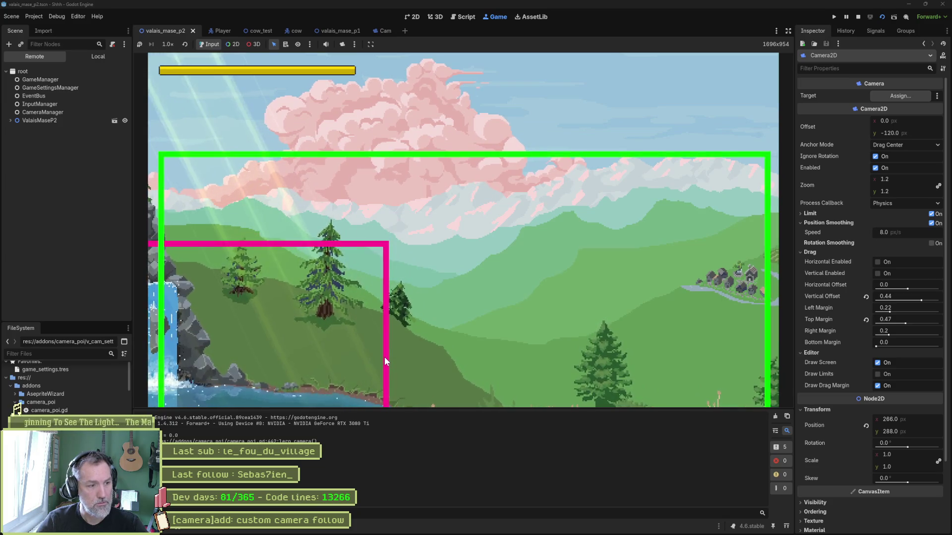
# Stop the game, try moving the distance print under the if block, then undo the move.
pyautogui.press('F8')
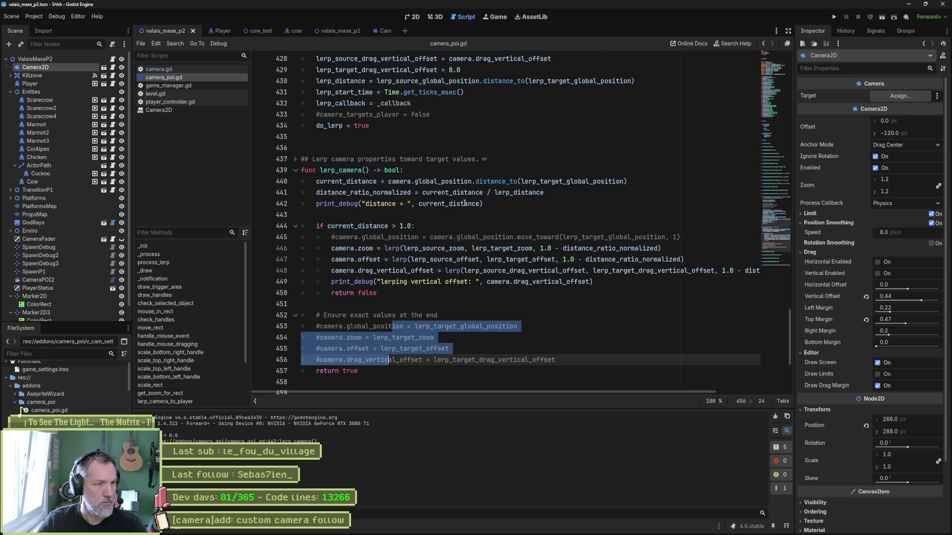
pyautogui.doubleClick(347, 171)
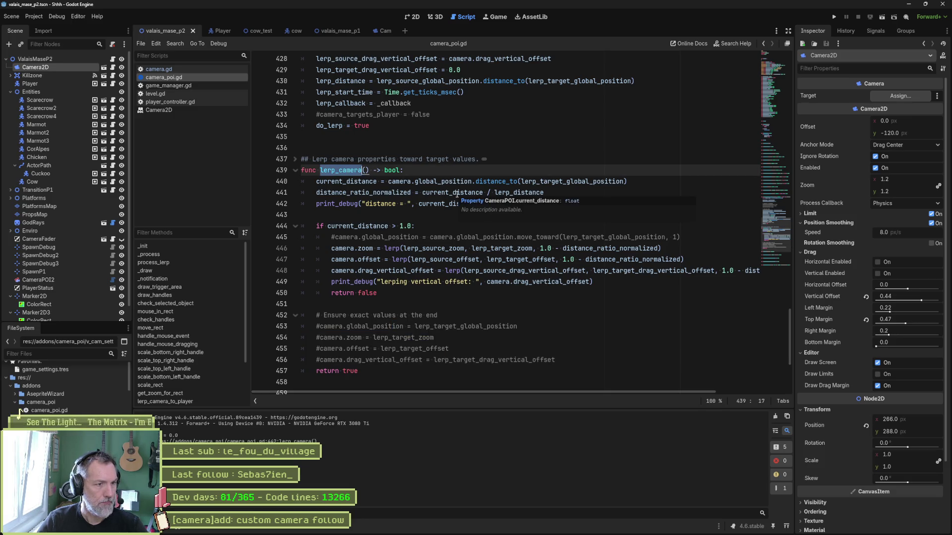
pyautogui.click(430, 205)
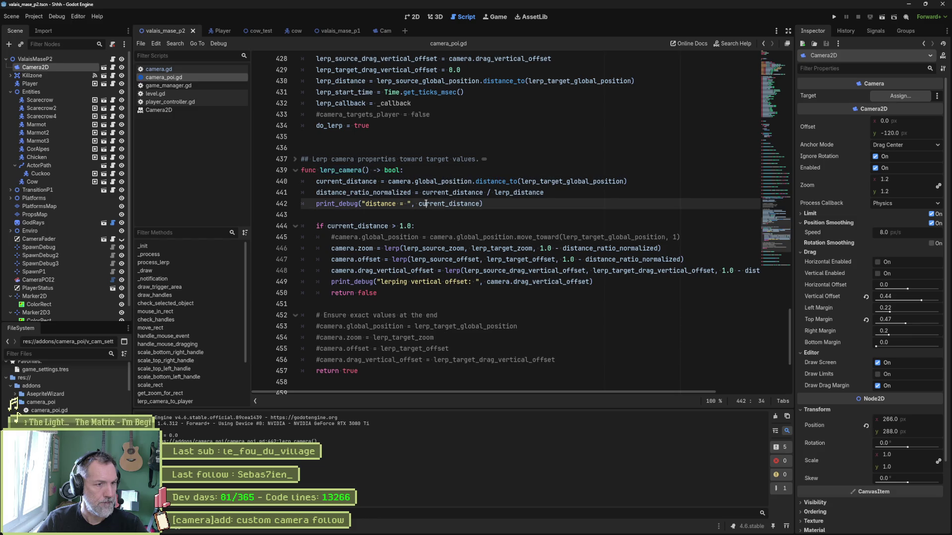
pyautogui.hotkey('alt', 'Down')
pyautogui.hotkey('alt', 'Down')
pyautogui.press('Home')
pyautogui.press('Tab')
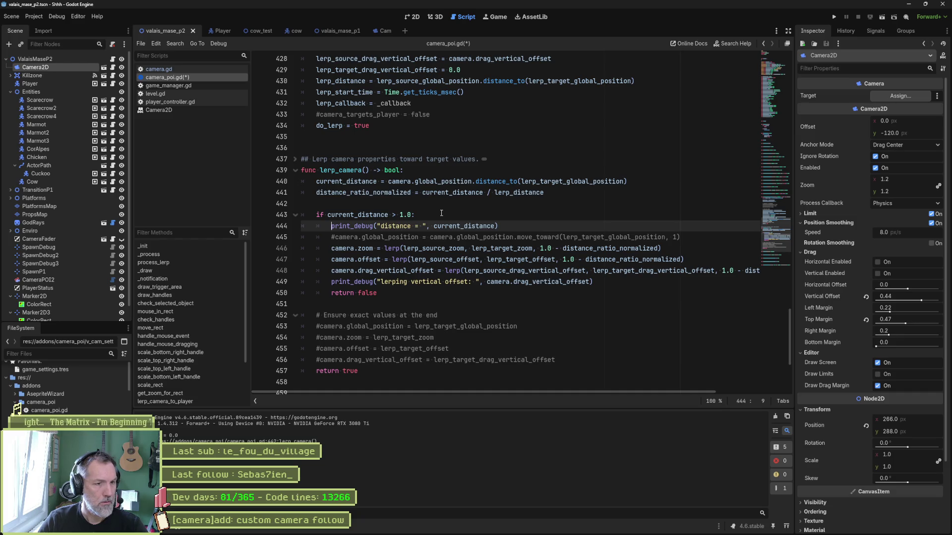
pyautogui.hotkey('ctrl', 'z')
pyautogui.hotkey('ctrl', 'z')
pyautogui.hotkey('ctrl', 'z')
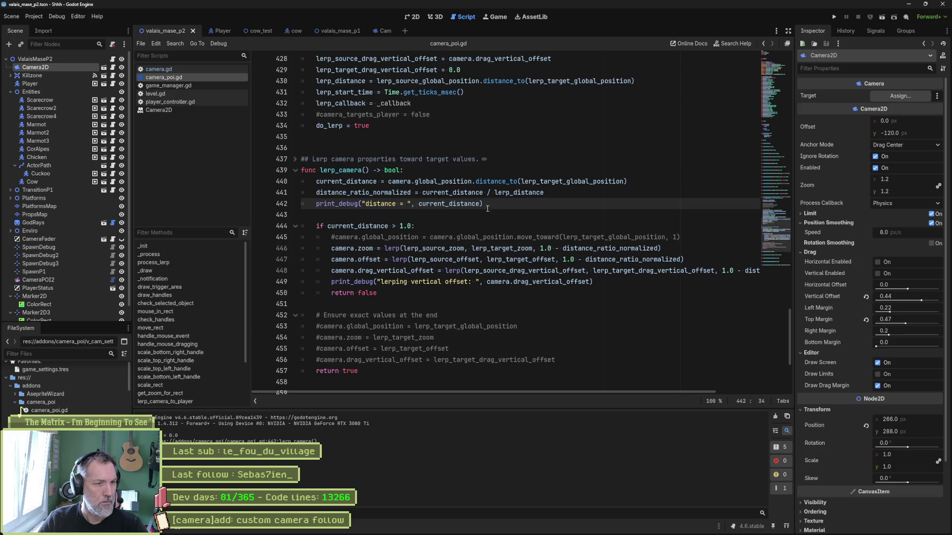
pyautogui.doubleClick(580, 182)
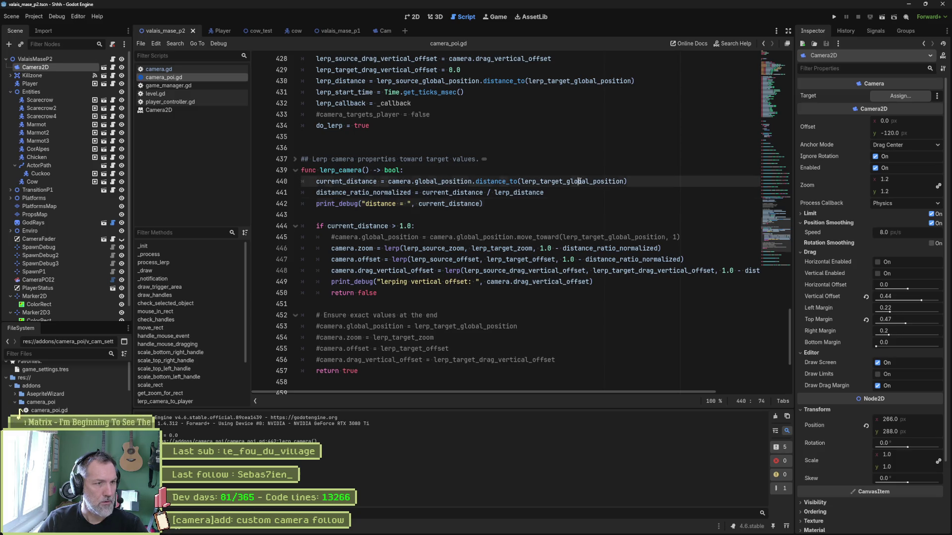
pyautogui.scroll(5, 541, 212)
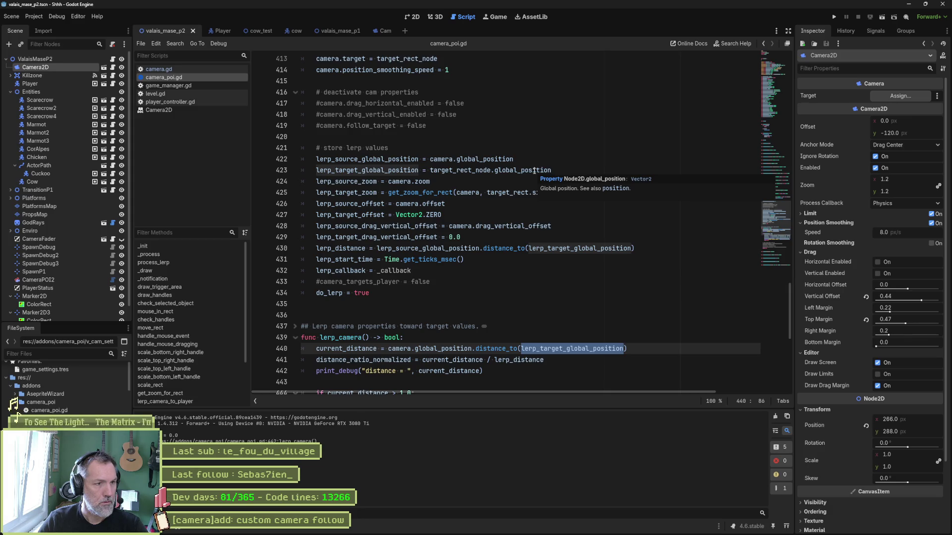
# Review the stored lerp values, including lerp_distance on line 430 using lerp_source_global_position.
pyautogui.doubleClick(399, 159)
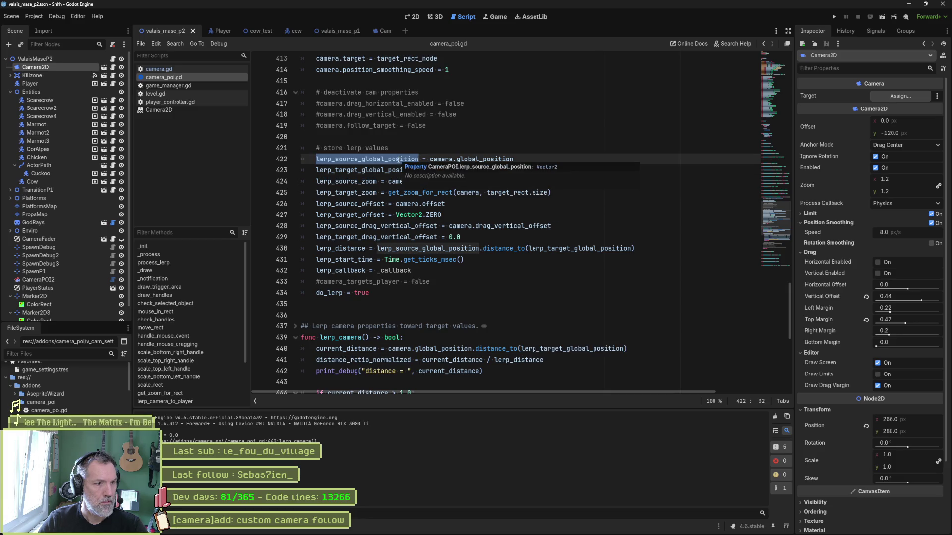
pyautogui.doubleClick(346, 249)
pyautogui.scroll(-2, 631, 232)
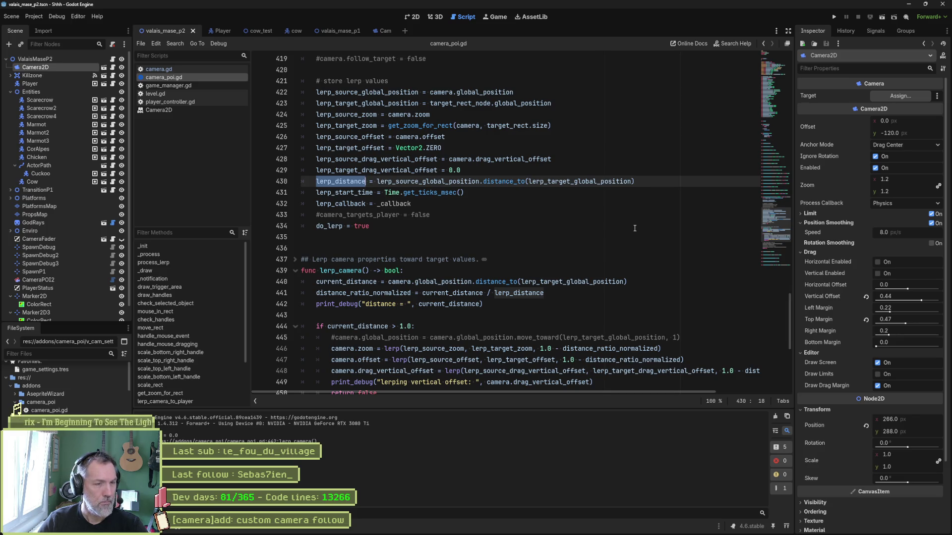
pyautogui.doubleClick(428, 182)
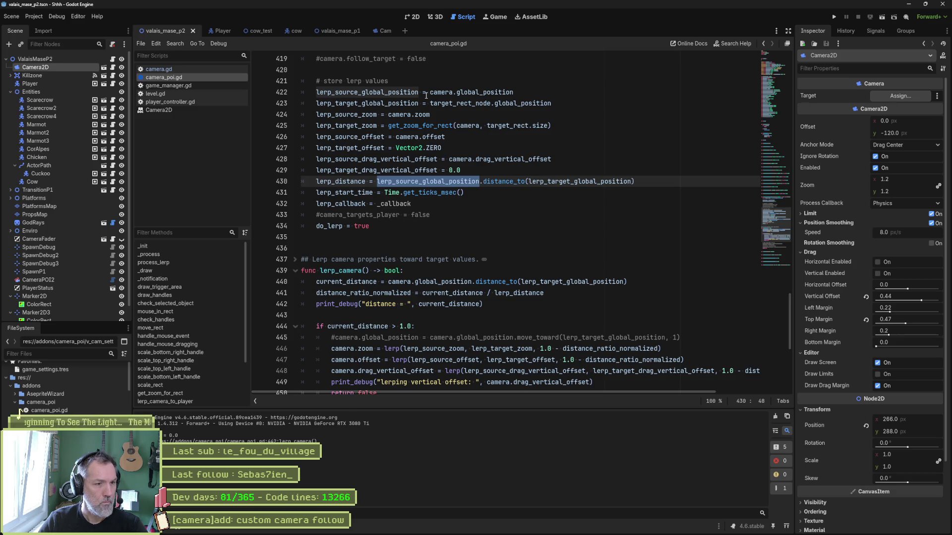
pyautogui.scroll(-2, 511, 194)
pyautogui.scroll(1, 461, 93)
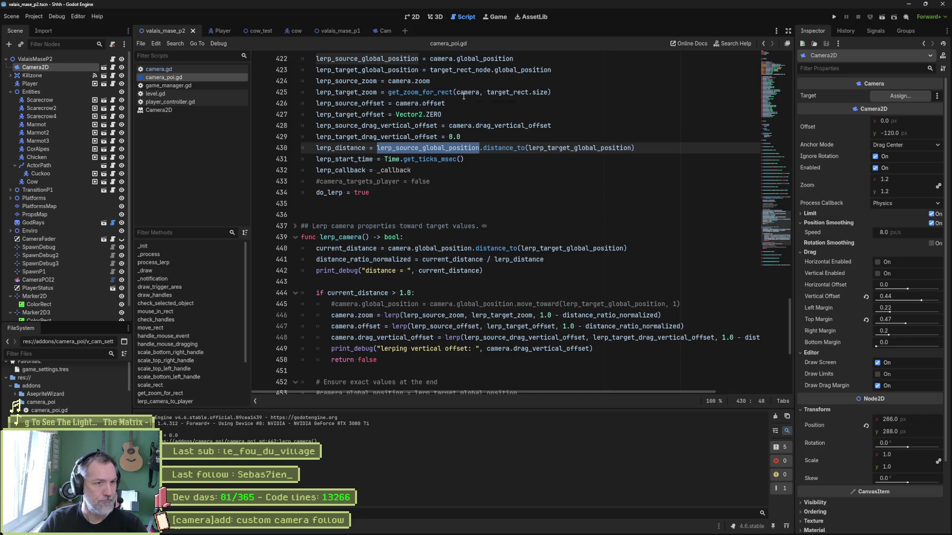
pyautogui.scroll(1, 461, 97)
# Place the caret before camera.global_position on line 422 and run the current scene again.
pyautogui.click(430, 92)
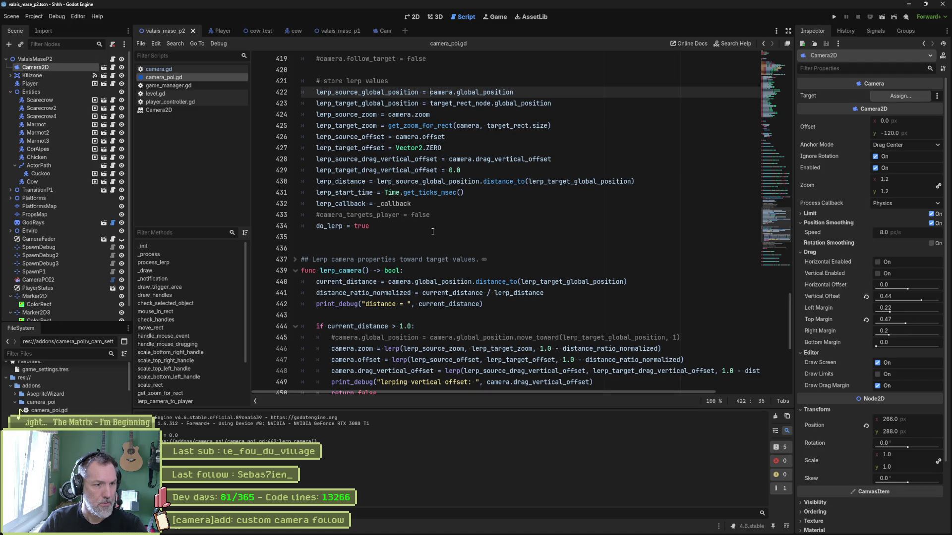
pyautogui.scroll(-1, 433, 232)
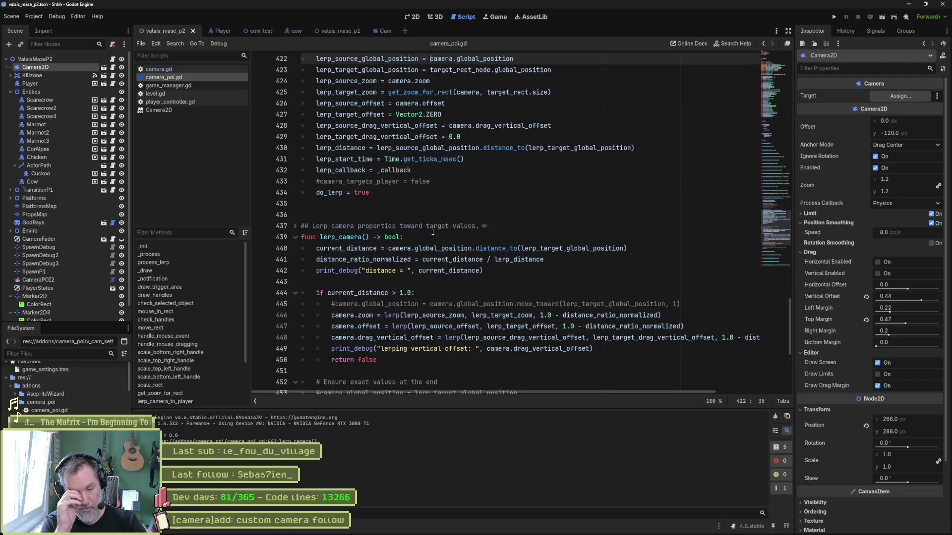
pyautogui.press('F6')
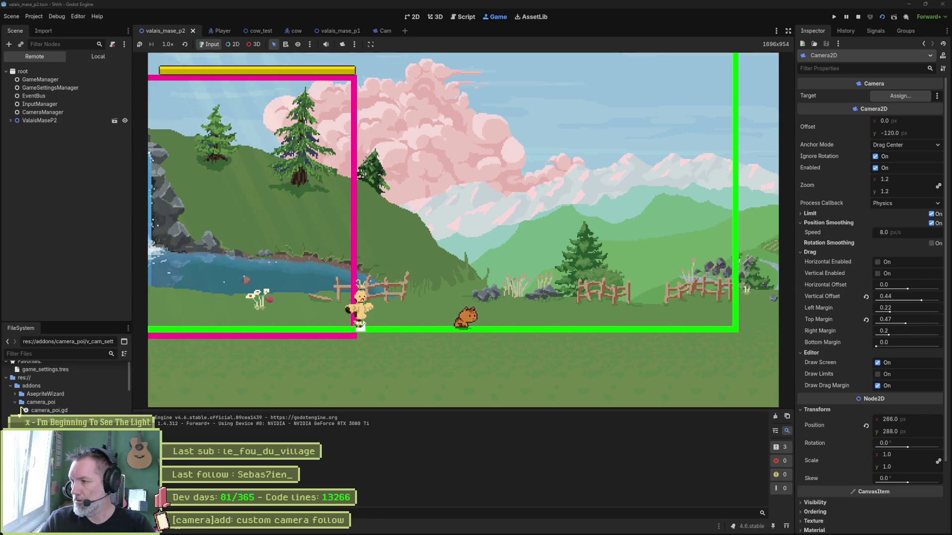
# Move the player right to trigger the camera lerp, stop the game, and open the latest recording in PotPlayer.
pyautogui.press('Right')
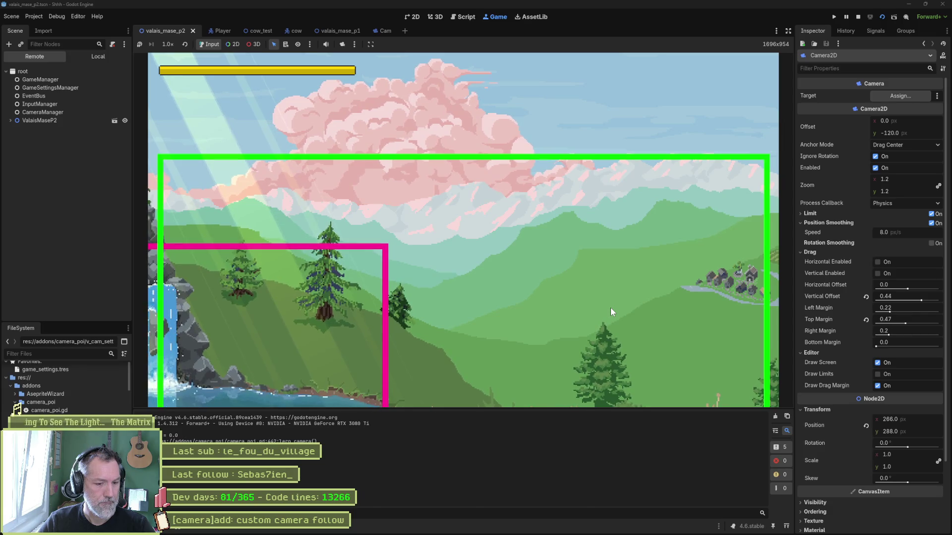
pyautogui.press('F8')
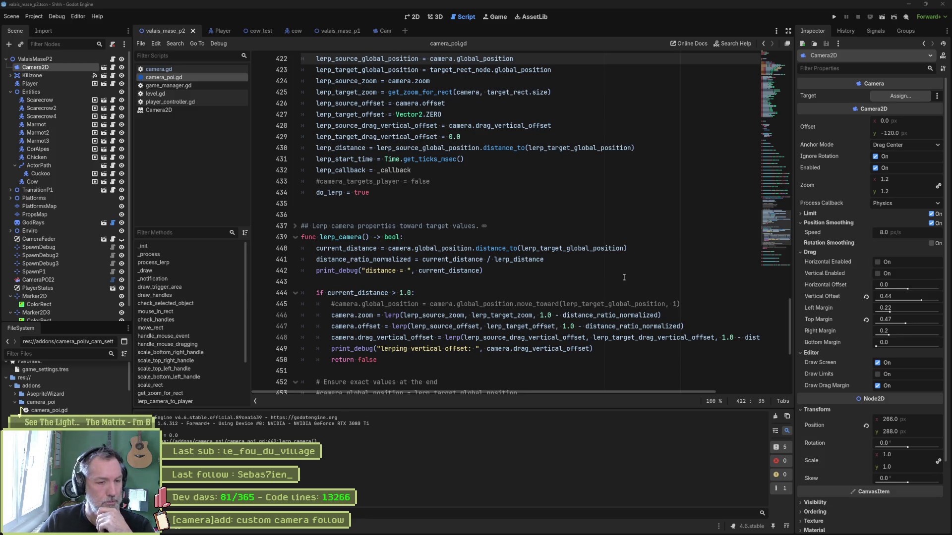
pyautogui.moveTo(575, 528)
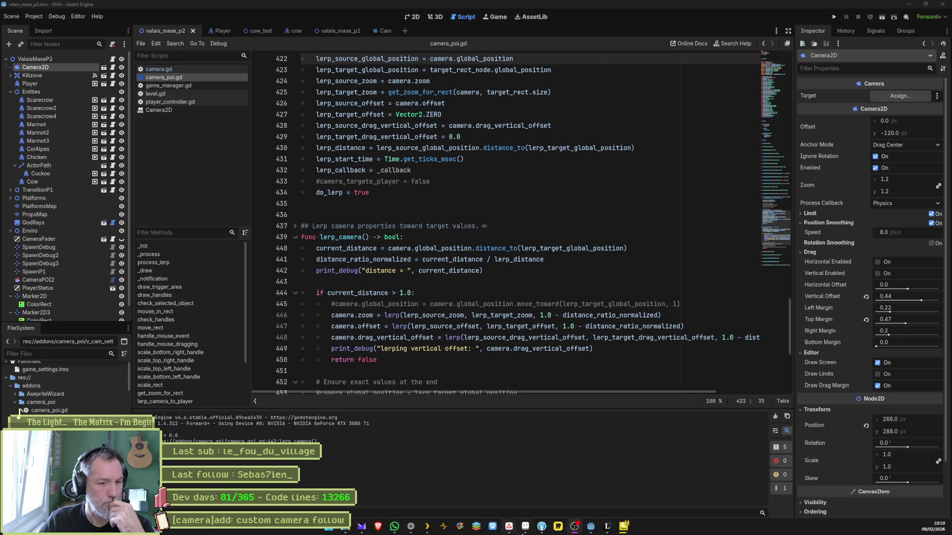
pyautogui.rightClick(624, 530)
pyautogui.click(620, 514)
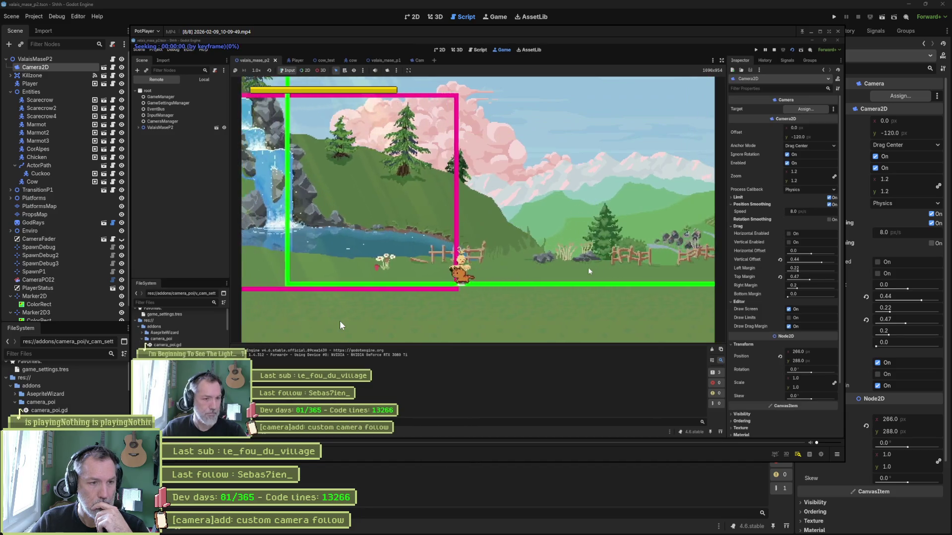
# Pause the recording and step frame by frame through the camera jump, then close PotPlayer and return to line 444.
pyautogui.press('space')
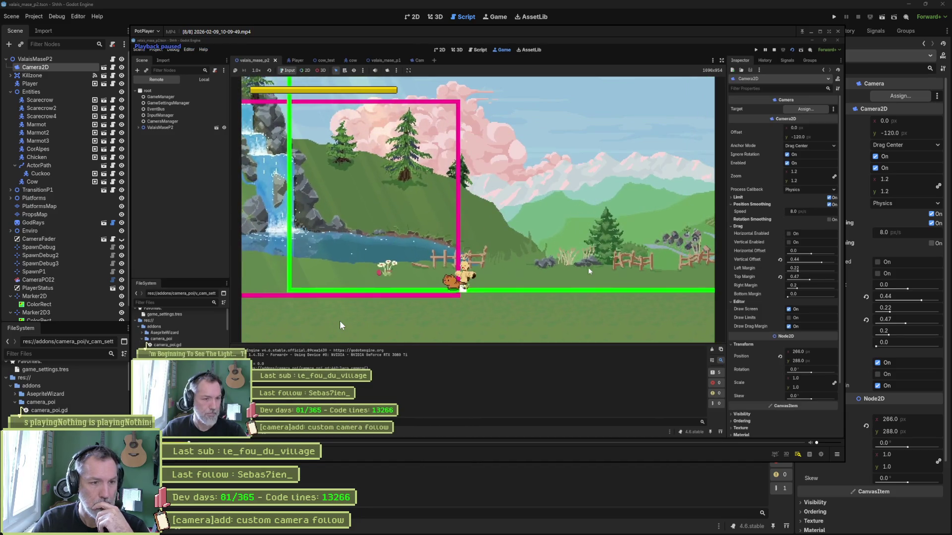
pyautogui.rightClick(341, 325)
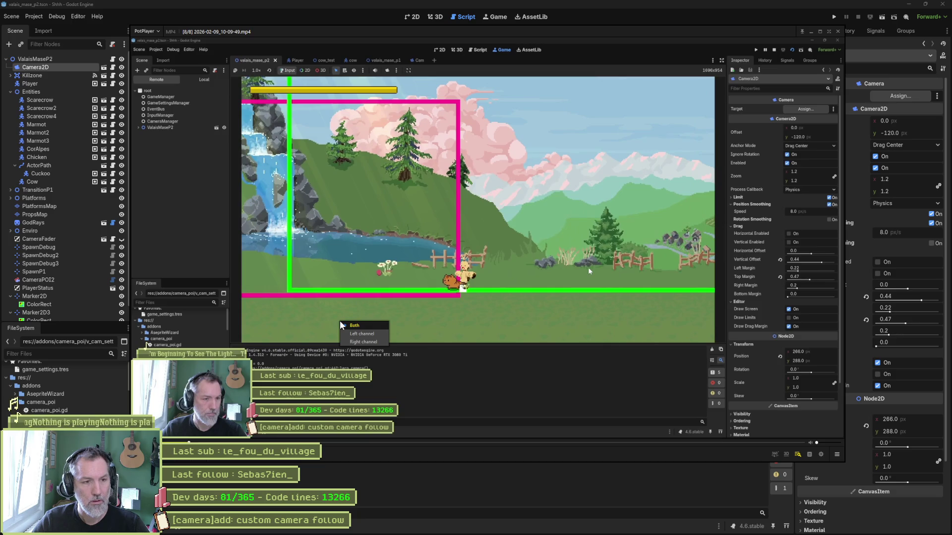
pyautogui.press('d')
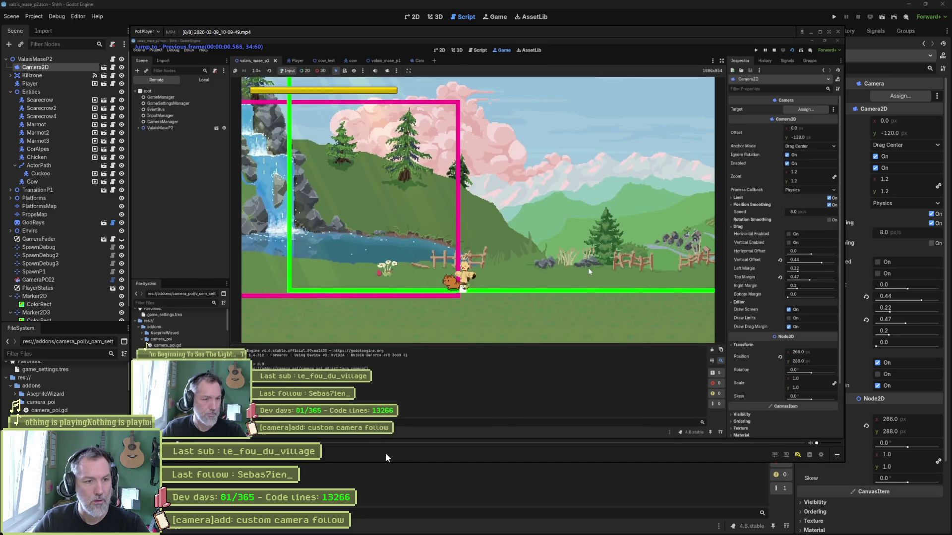
pyautogui.press('f')
pyautogui.press('f')
pyautogui.press('f')
pyautogui.press('f')
pyautogui.press('f')
pyautogui.press('f')
pyautogui.press('f')
pyautogui.press('f')
pyautogui.press('d')
pyautogui.press('d')
pyautogui.press('d')
pyautogui.press('d')
pyautogui.press('d')
pyautogui.press('d')
pyautogui.press('f')
pyautogui.press('f')
pyautogui.press('f')
pyautogui.press('d')
pyautogui.press('d')
pyautogui.press('f')
pyautogui.press('f')
pyautogui.press('f')
pyautogui.press('f')
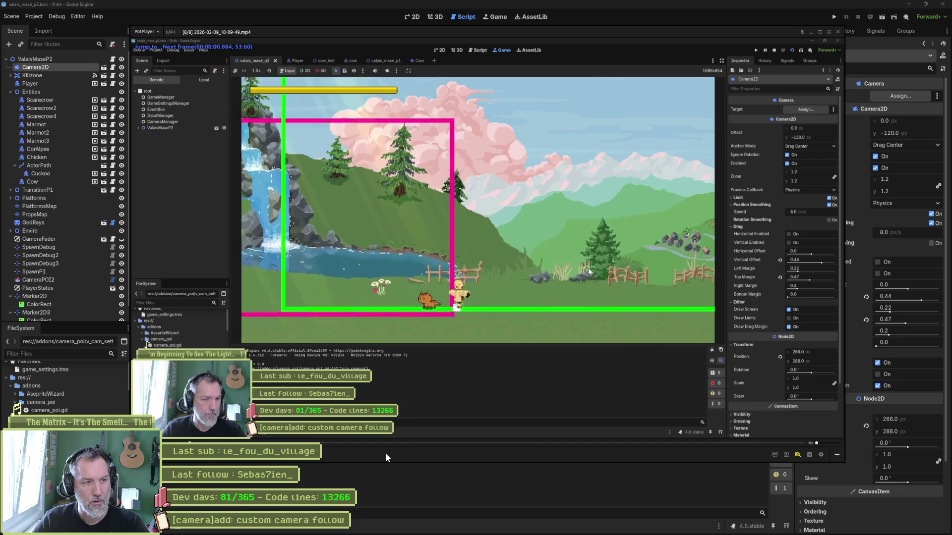
pyautogui.press('f')
pyautogui.press('f')
pyautogui.press('f')
pyautogui.press('f')
pyautogui.press('f')
pyautogui.press('f')
pyautogui.press('f')
pyautogui.press('f')
pyautogui.press('f')
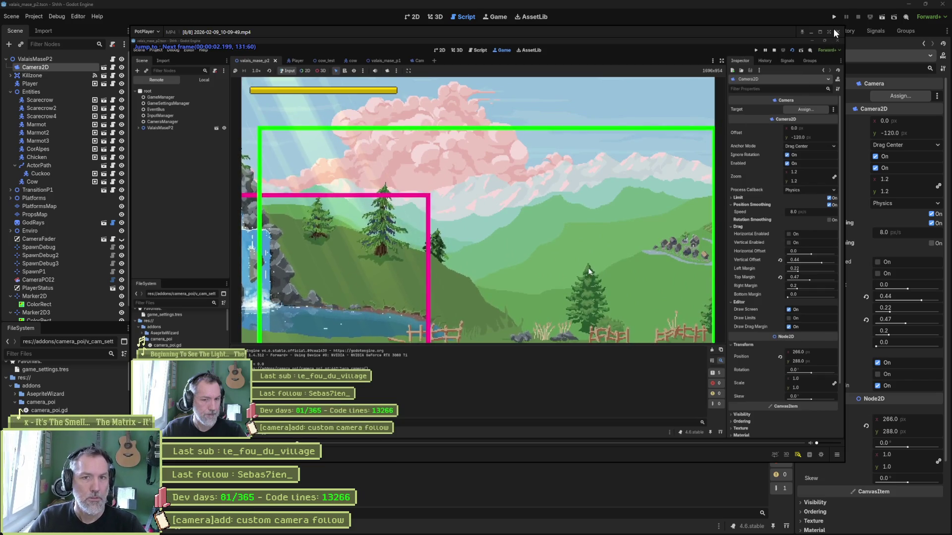
pyautogui.click(836, 31)
pyautogui.click(500, 288)
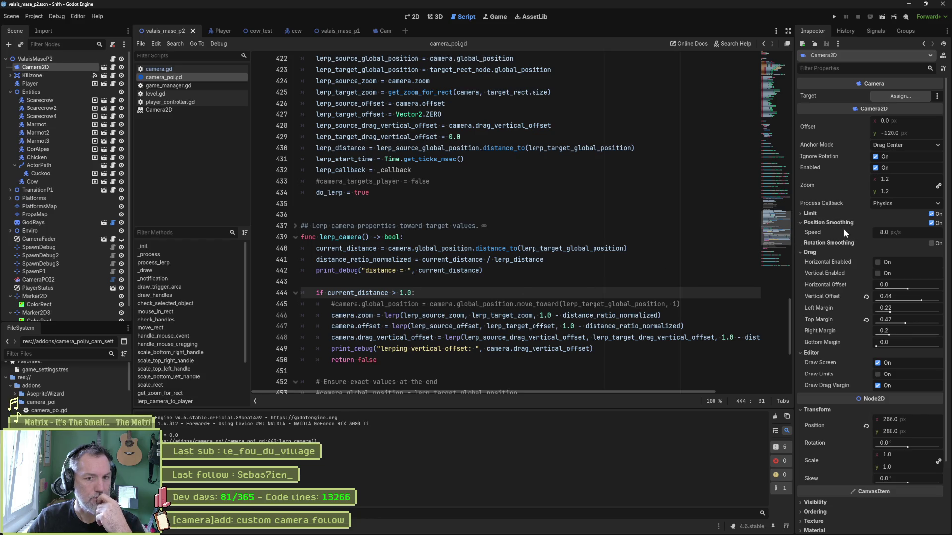
# Review lerp_camera around lines 433–435, including the commented camera_targets_player line.
pyautogui.moveTo(847, 237)
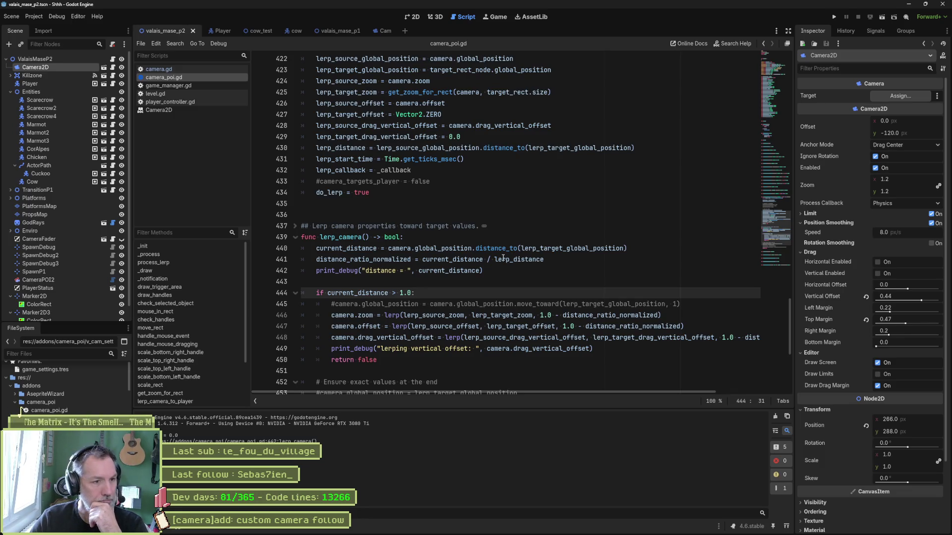
pyautogui.scroll(3, 540, 272)
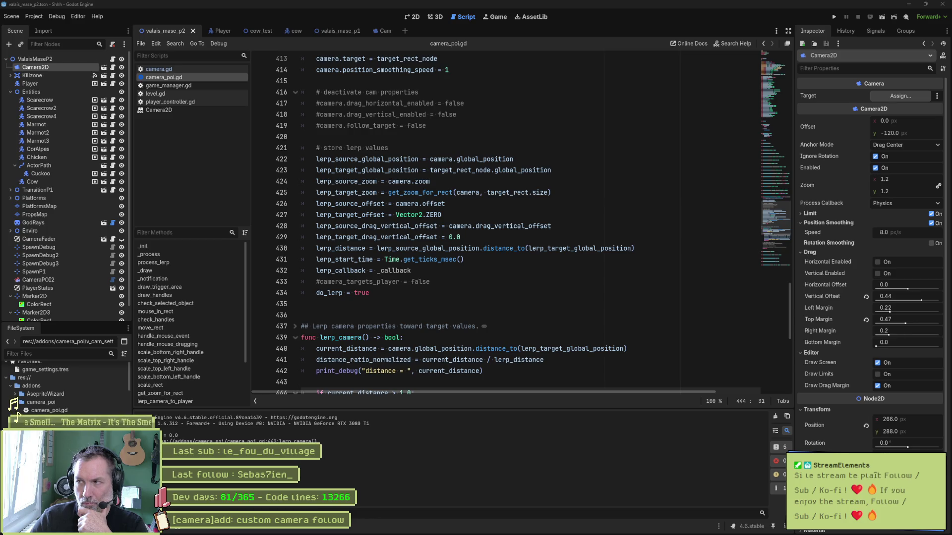
pyautogui.click(560, 304)
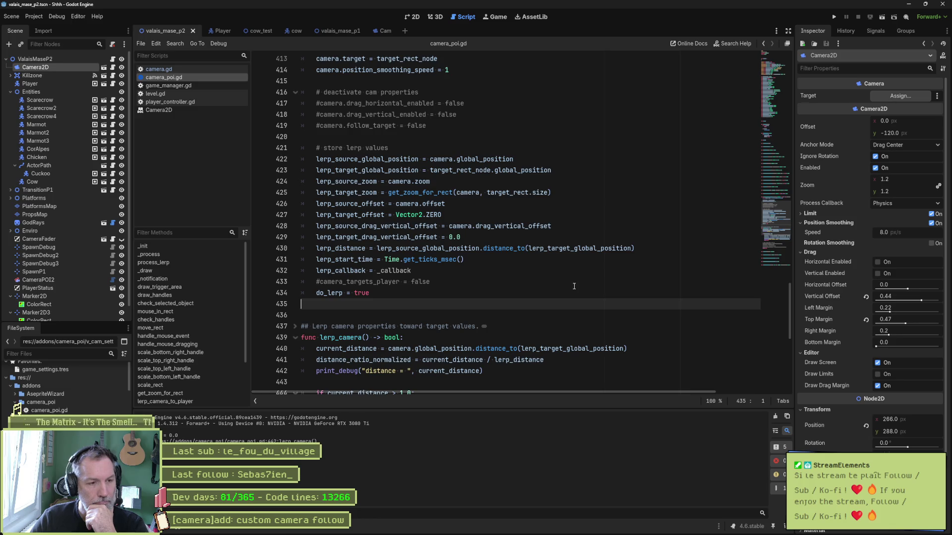
pyautogui.click(539, 281)
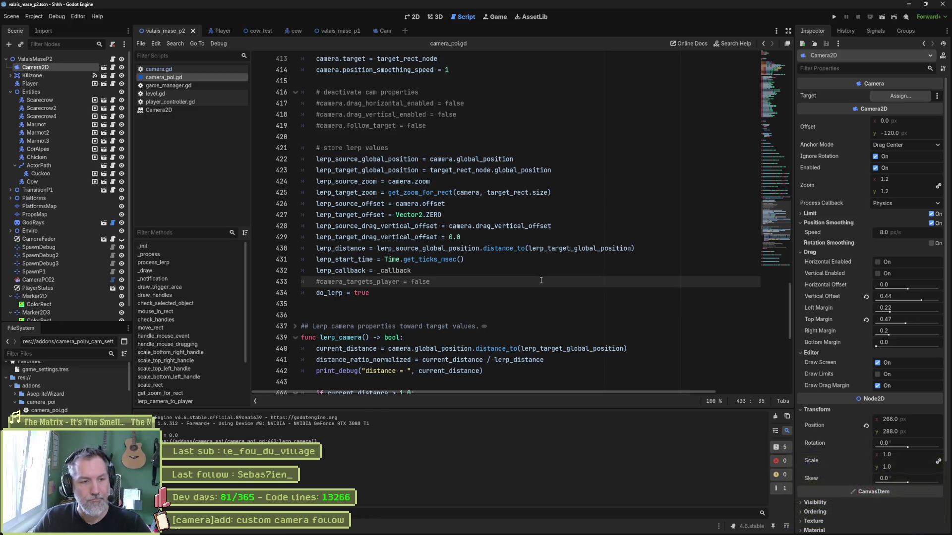
pyautogui.scroll(-4, 548, 302)
pyautogui.scroll(-2, 550, 309)
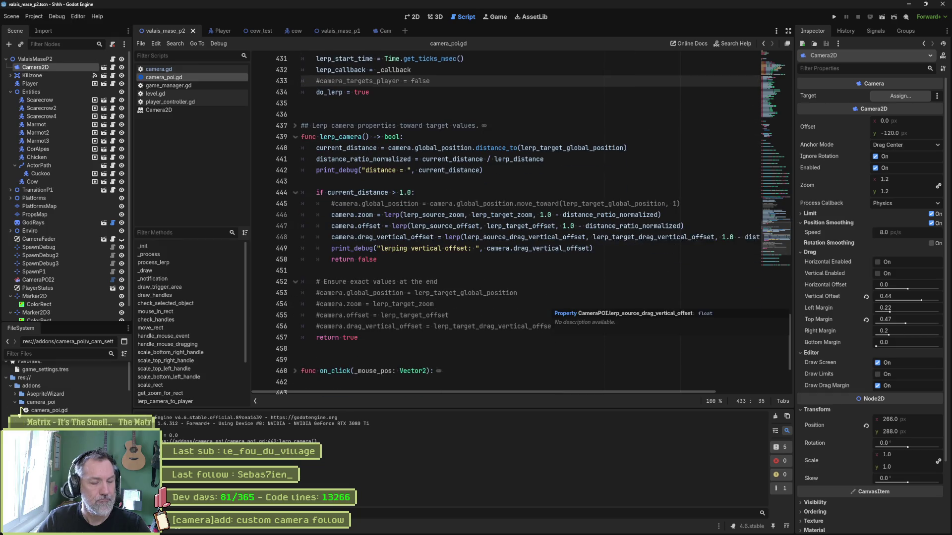
# Switch to the Gemini chat and start typing a French question about lerping a position-smoothed camera.
pyautogui.moveTo(419, 529)
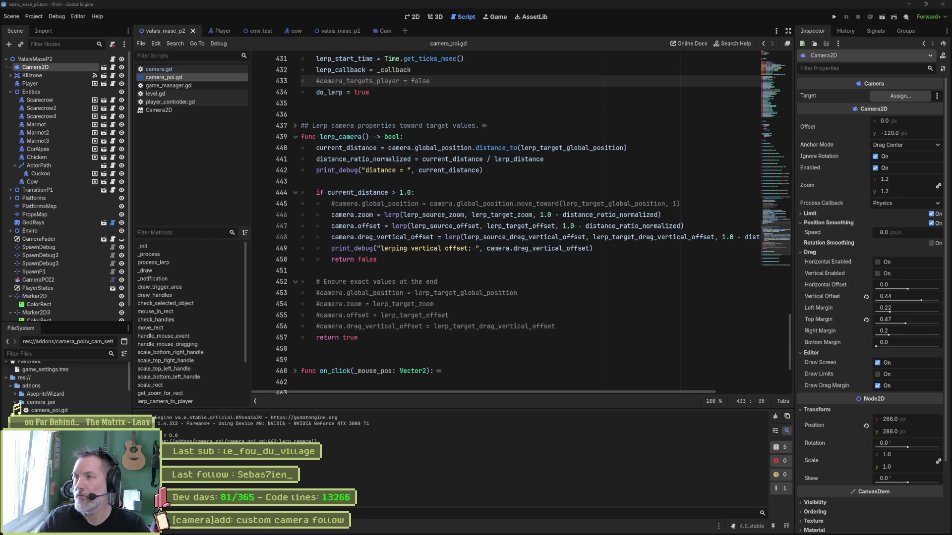
pyautogui.hotkey('alt', 'Tab')
pyautogui.write('je lerp ma camera vers une ')
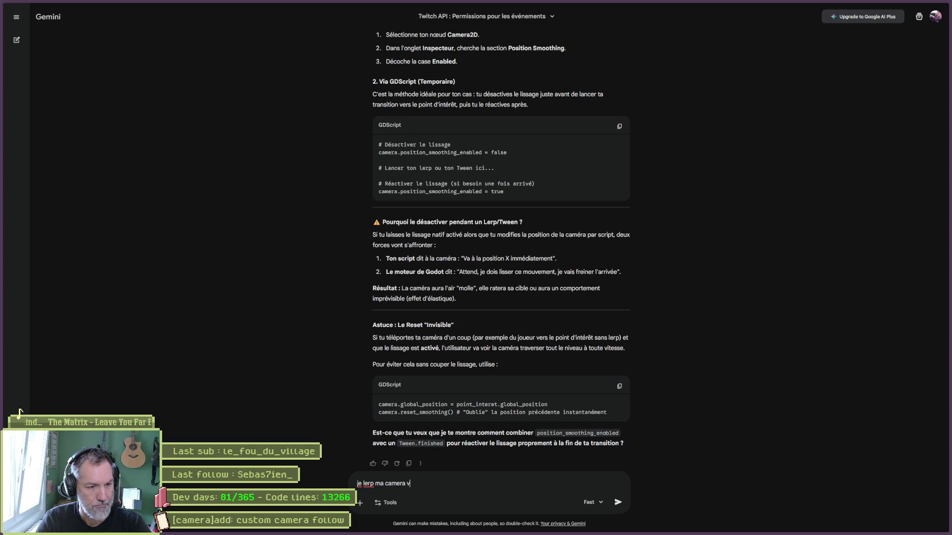
pyautogui.write('target')
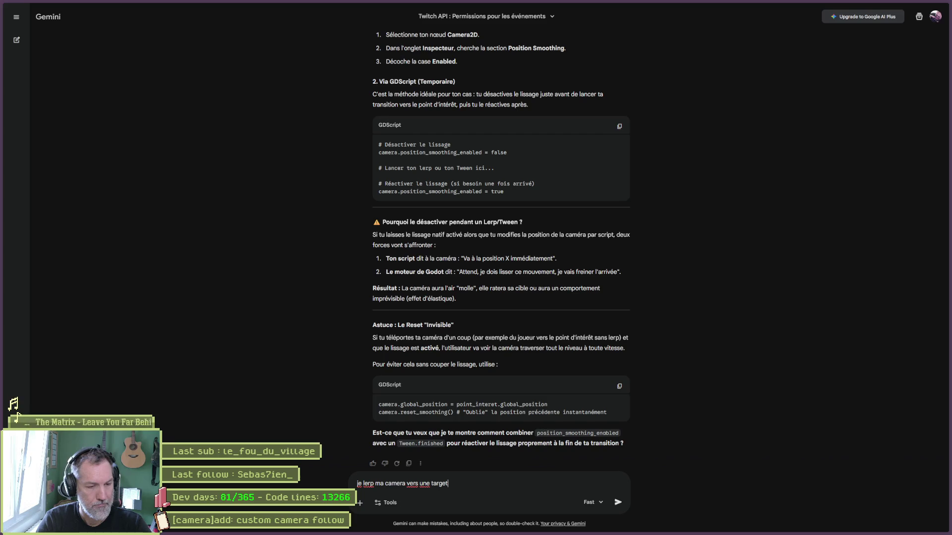
pyautogui.write('. ma camera ')
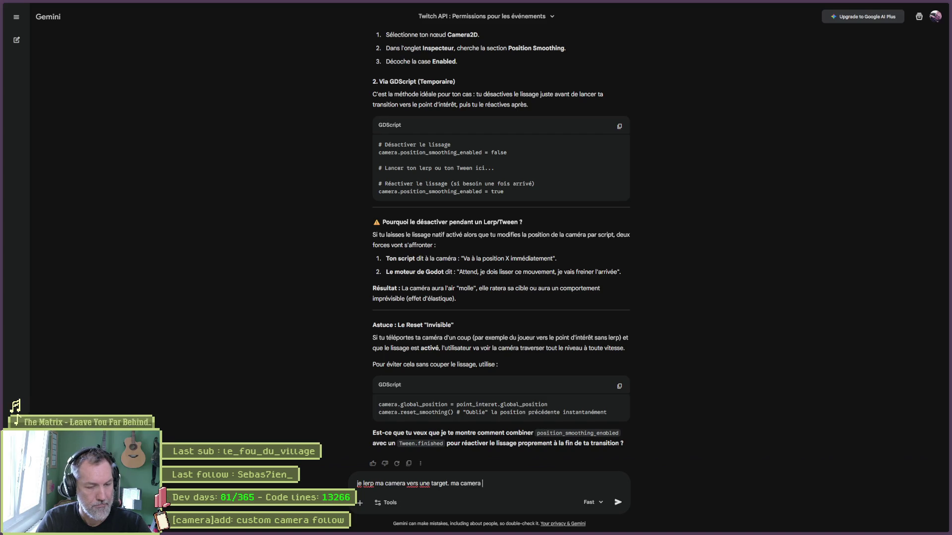
pyautogui.write('a du ')
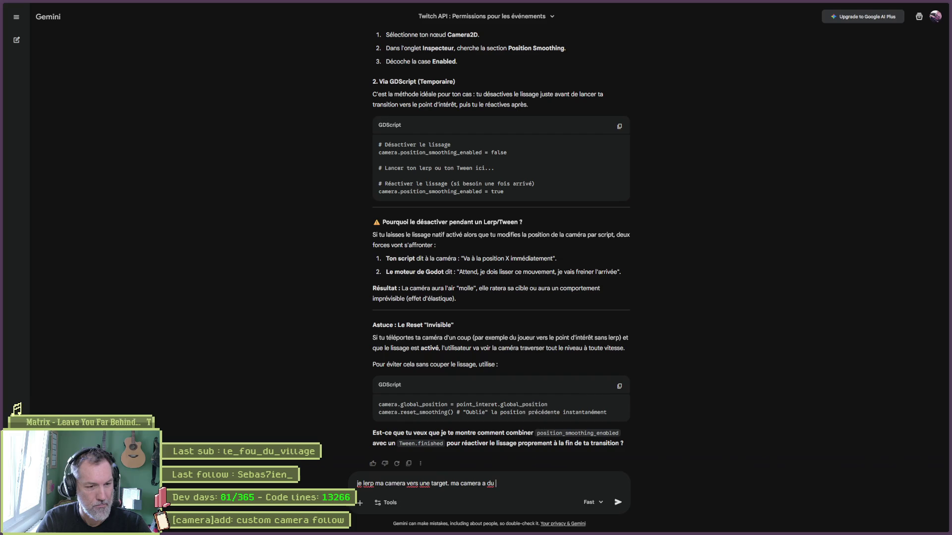
pyautogui.write('position smoothing')
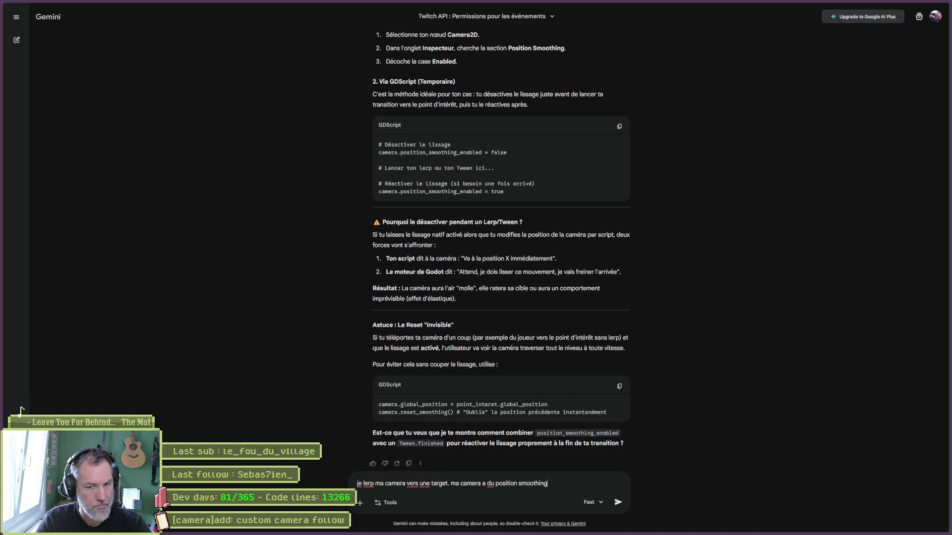
pyautogui.write(' et ralentit')
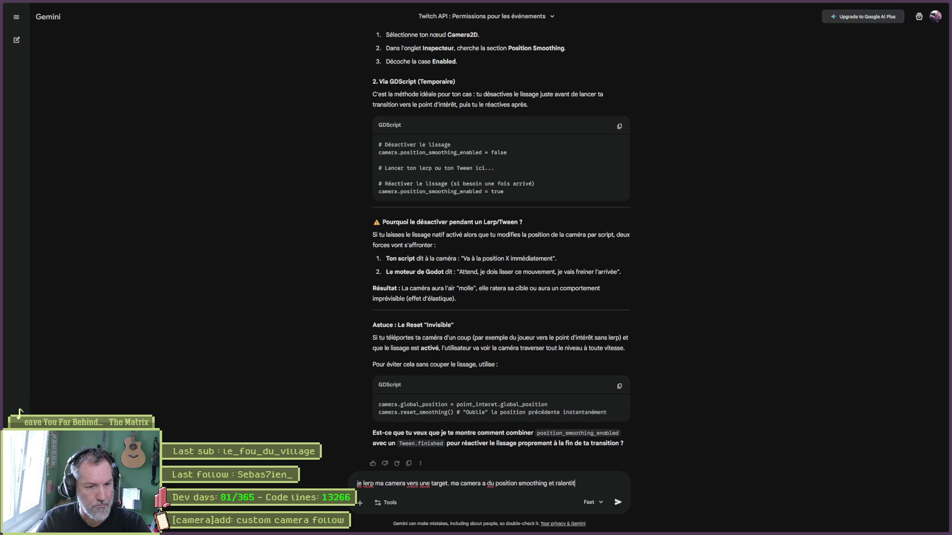
pyautogui.write(' quand elle arrive vers sa targ')
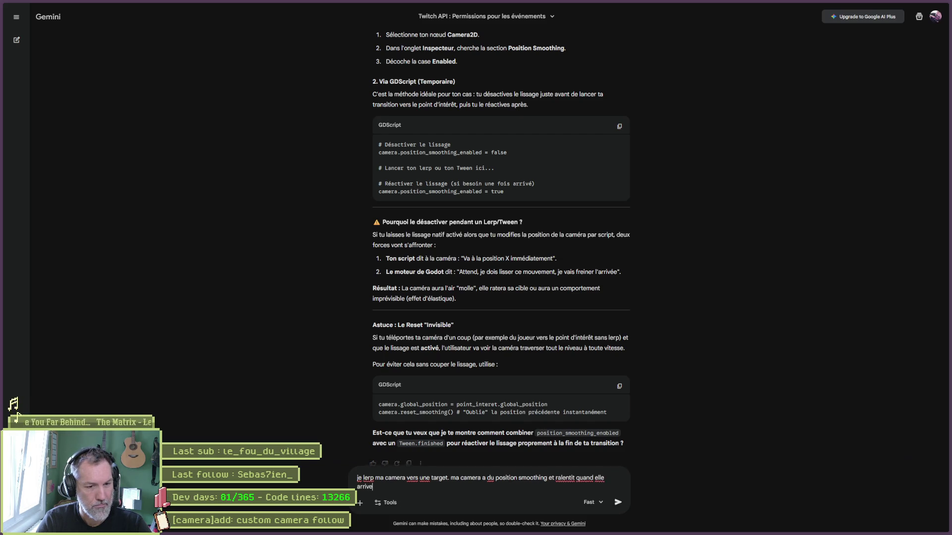
pyautogui.write('et. ')
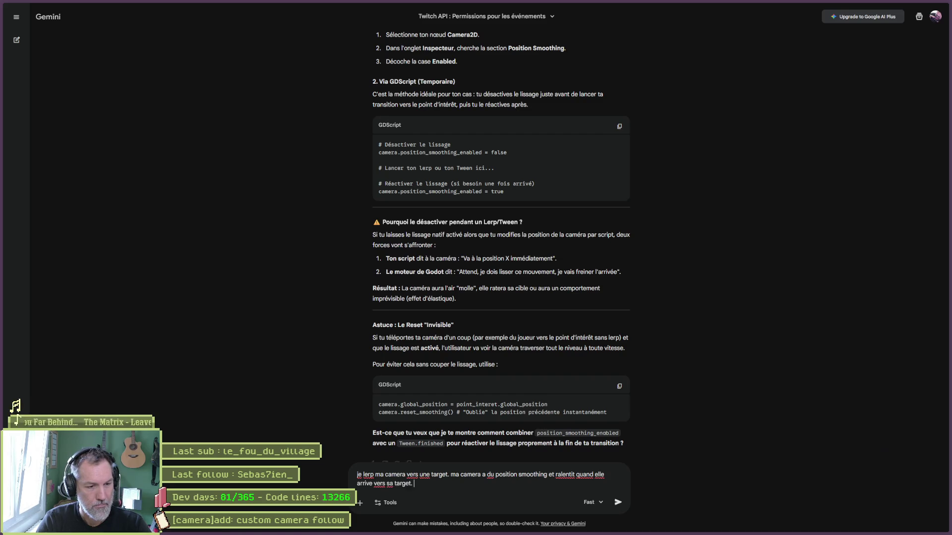
pyautogui.write('comment controller la vites')
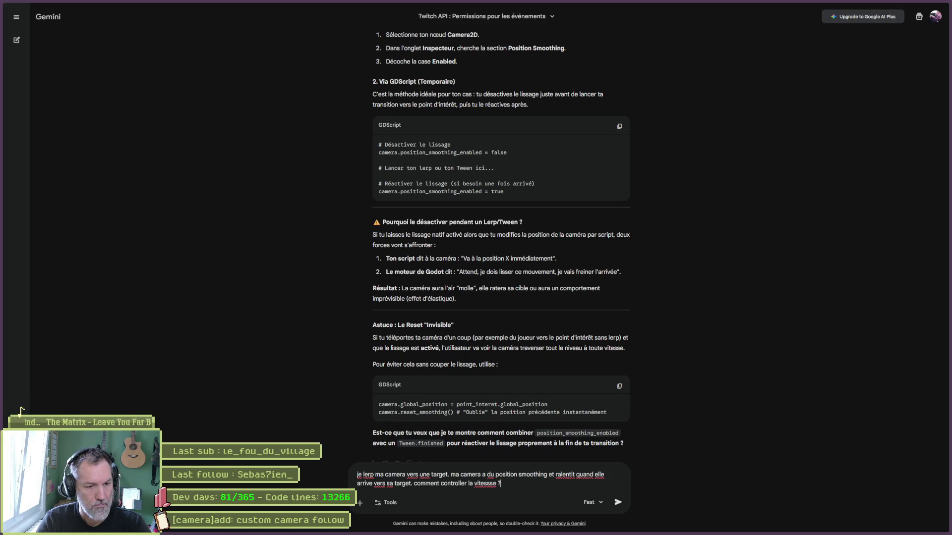
# Send the camera smoothing question, read the Tween/position_smoothing_speed reply, and return to Godot.
pyautogui.press('Return')
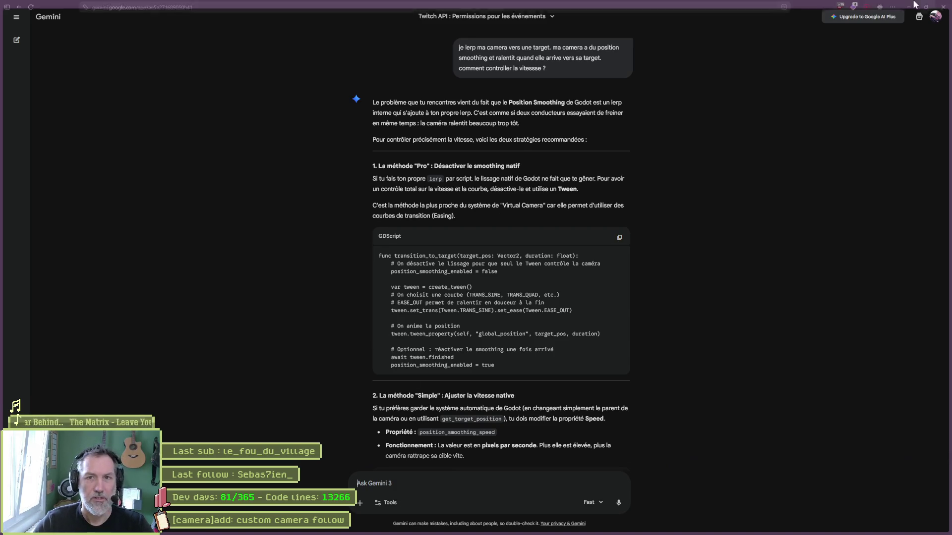
pyautogui.hotkey('alt', 'Tab')
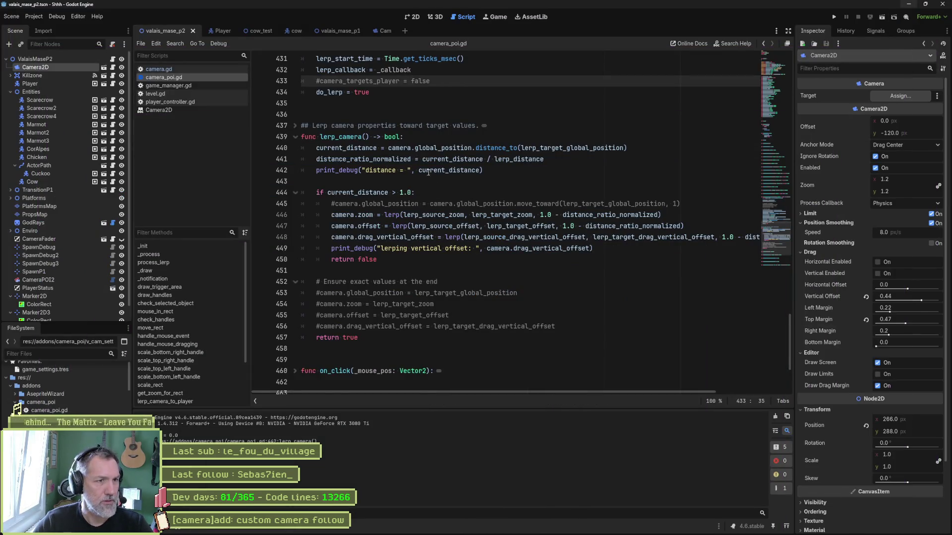
# Duplicate the position_smoothing_speed line onto a new line below camera.target.
pyautogui.scroll(3, 446, 186)
pyautogui.scroll(3, 446, 186)
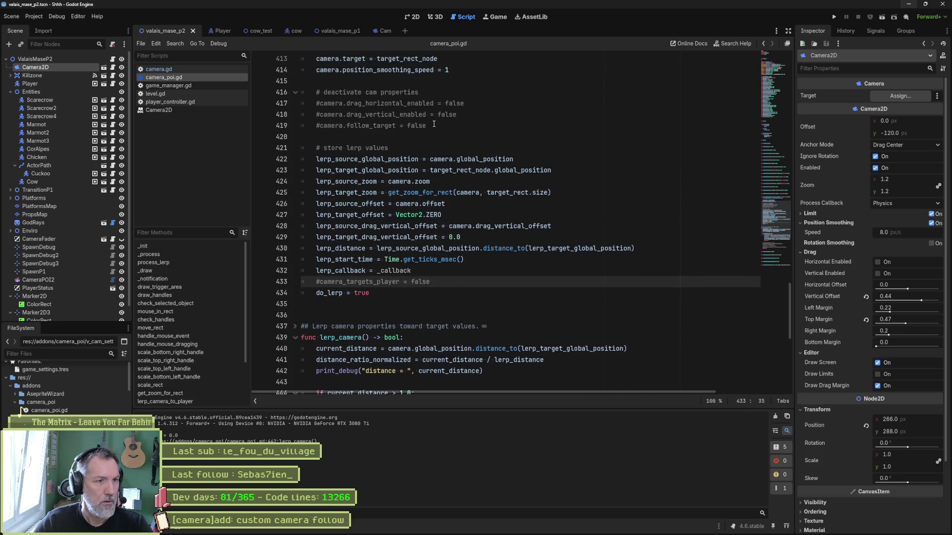
pyautogui.scroll(2, 432, 130)
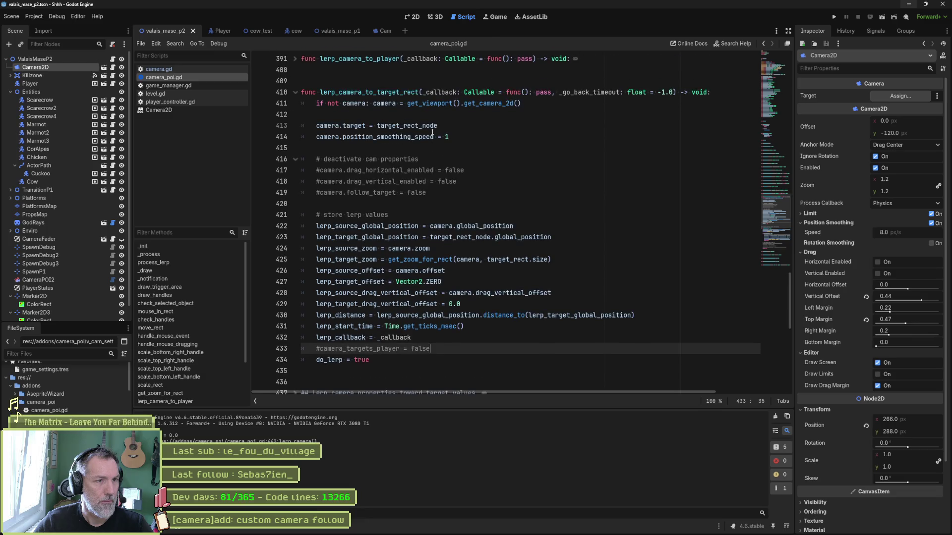
pyautogui.click(461, 125)
pyautogui.press('Return')
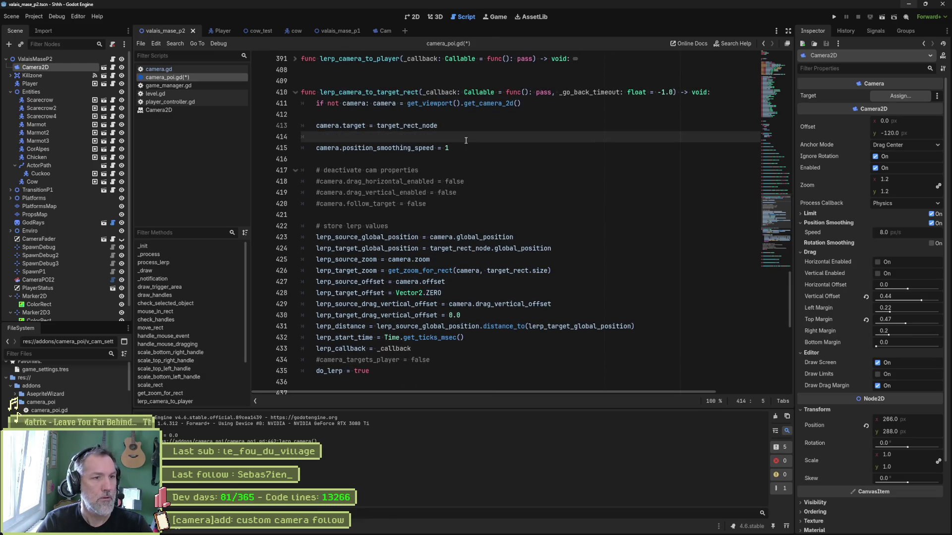
pyautogui.moveTo(459, 148); pyautogui.dragTo(459, 134)
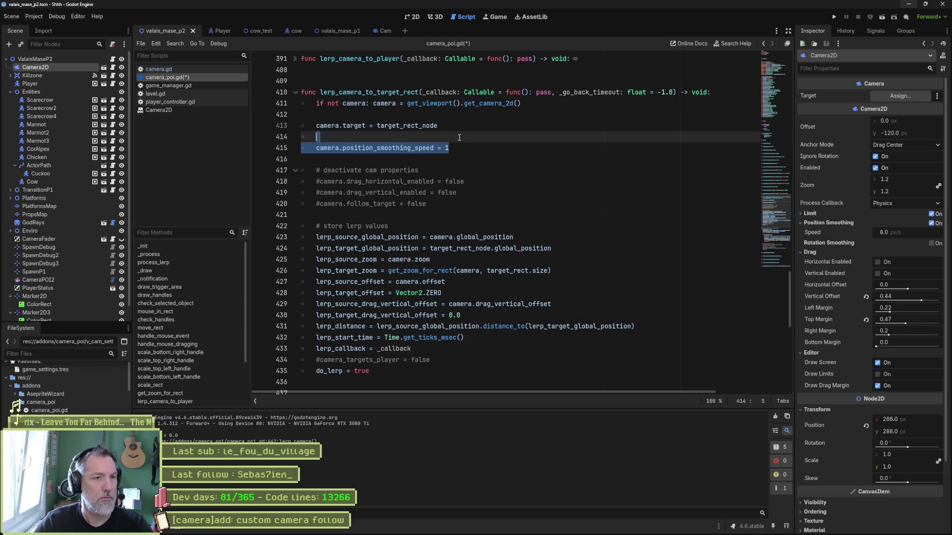
pyautogui.hotkey('ctrl', 'c')
pyautogui.click(459, 138)
pyautogui.hotkey('ctrl', 'v')
# Comment out the original speed line, change the copy to camera.position_smoothing_enabled = false, and save.
pyautogui.click(318, 149)
pyautogui.hotkey('ctrl', 'k')
pyautogui.press('Up')
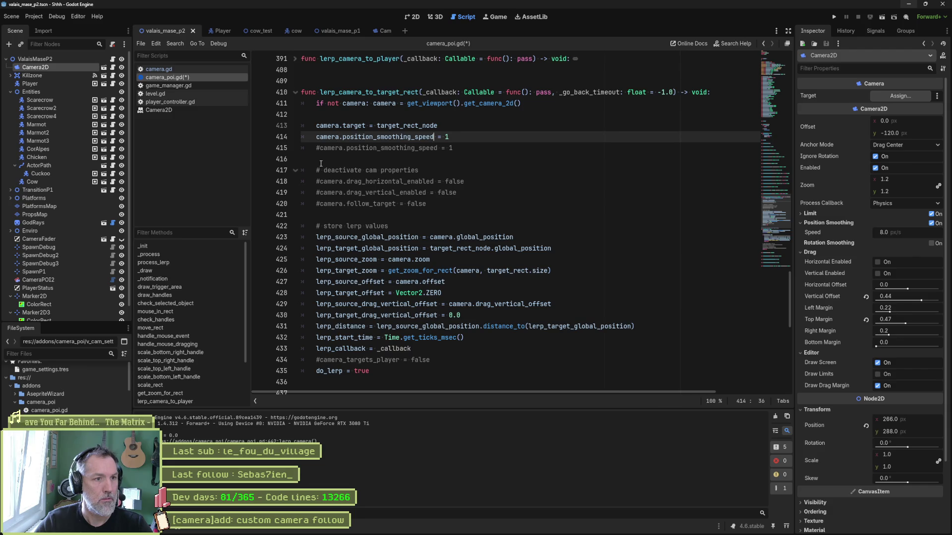
pyautogui.press('BackSpace')
pyautogui.press('BackSpace')
pyautogui.press('BackSpace')
pyautogui.write('e')
pyautogui.press('Return')
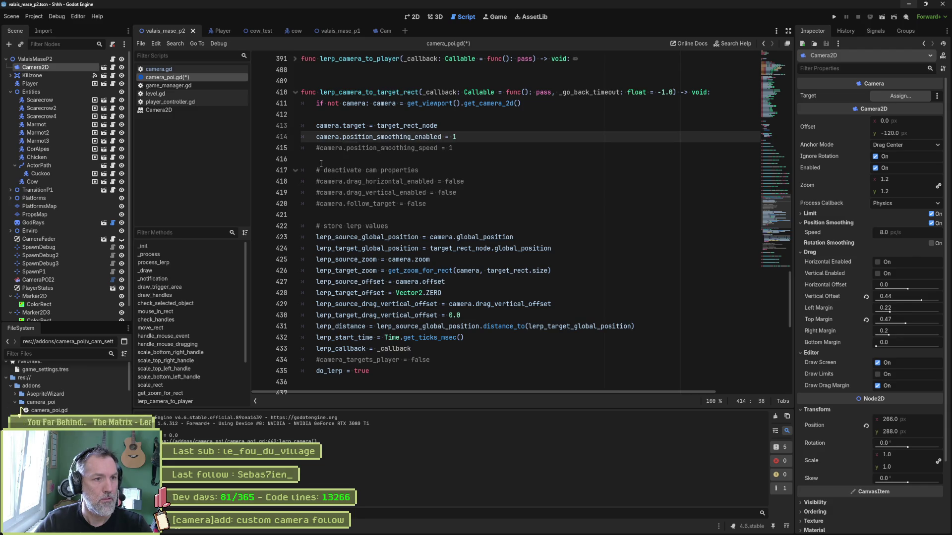
pyautogui.hotkey('shift', 'End')
pyautogui.write('= false')
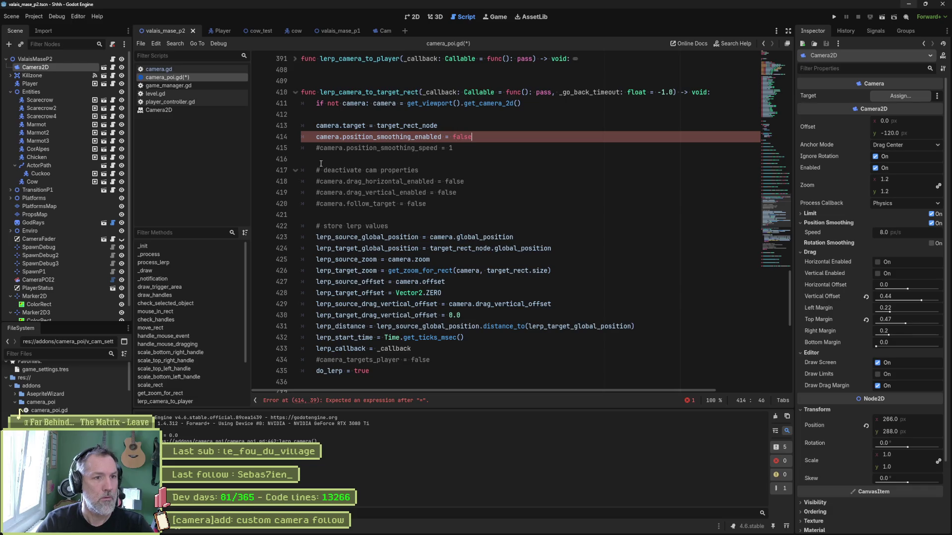
pyautogui.hotkey('ctrl', 's')
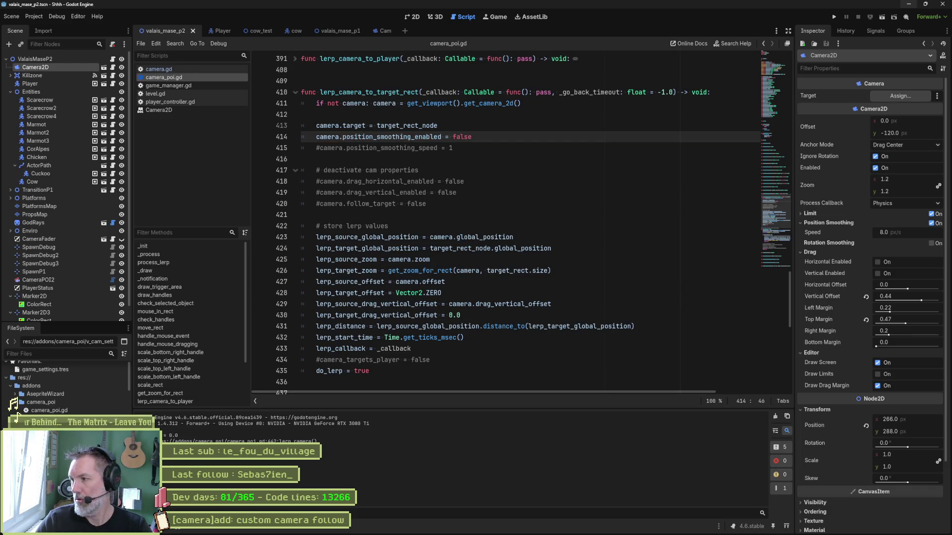
# Test-run the game to check the camera, then stop it.
pyautogui.press('F6')
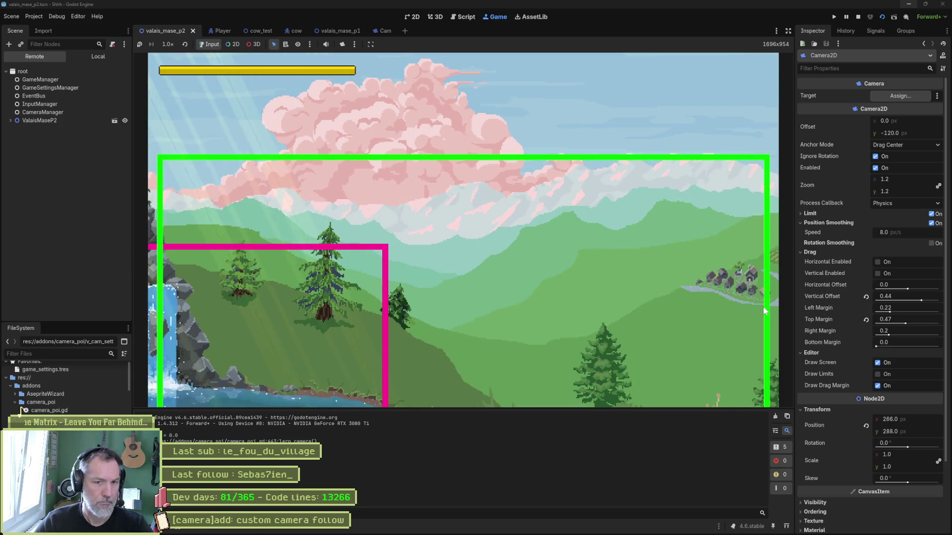
pyautogui.press('F8')
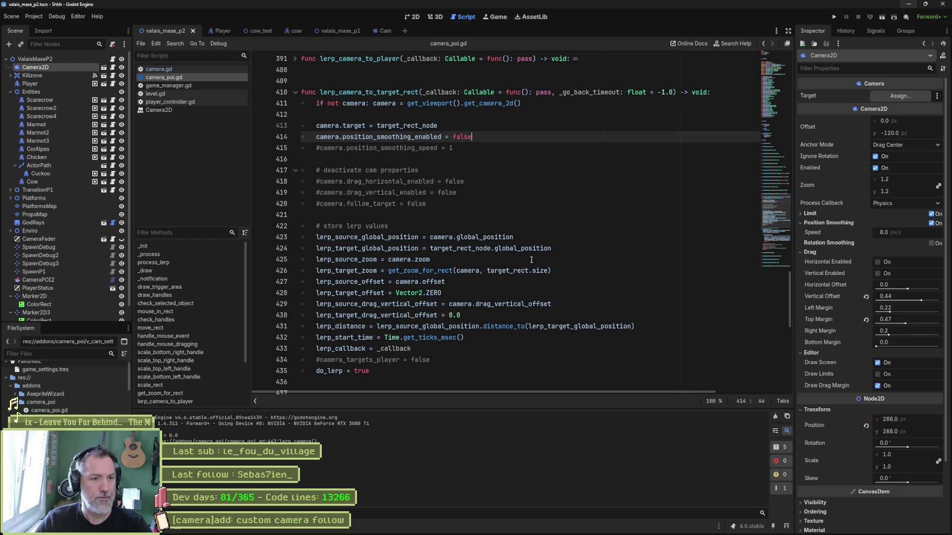
pyautogui.scroll(-7, 530, 260)
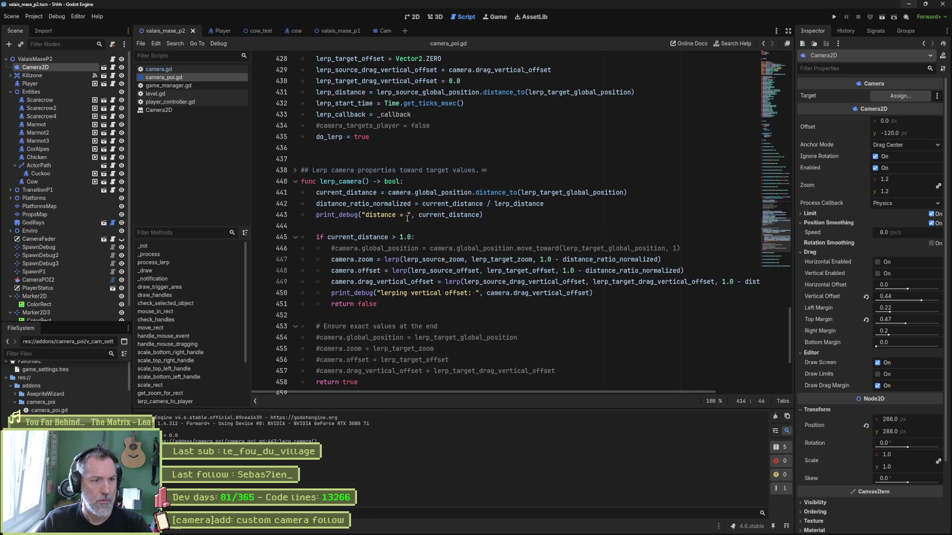
# Uncomment the camera.global_position move_toward line in lerp_camera and test-run the game.
pyautogui.click(338, 248)
pyautogui.hotkey('ctrl', 'k')
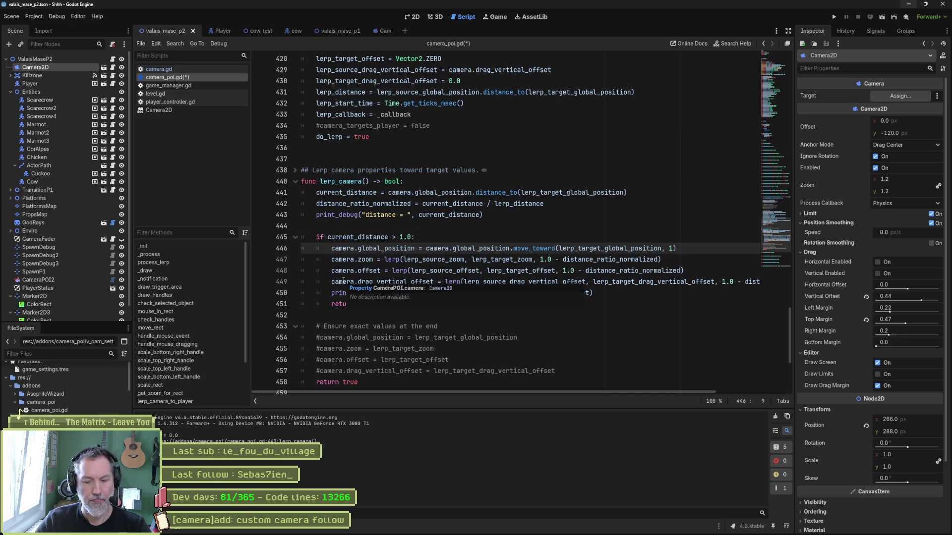
pyautogui.press('F5')
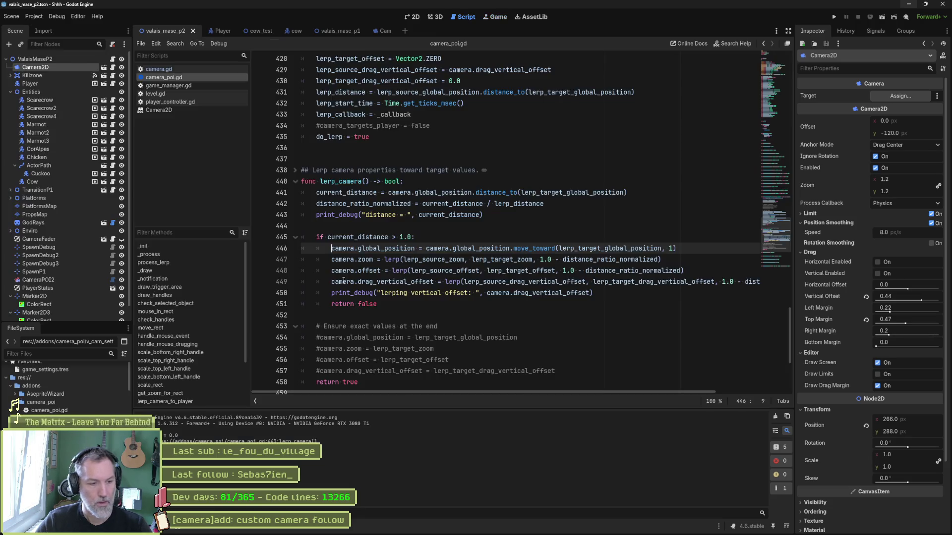
pyautogui.press('F8')
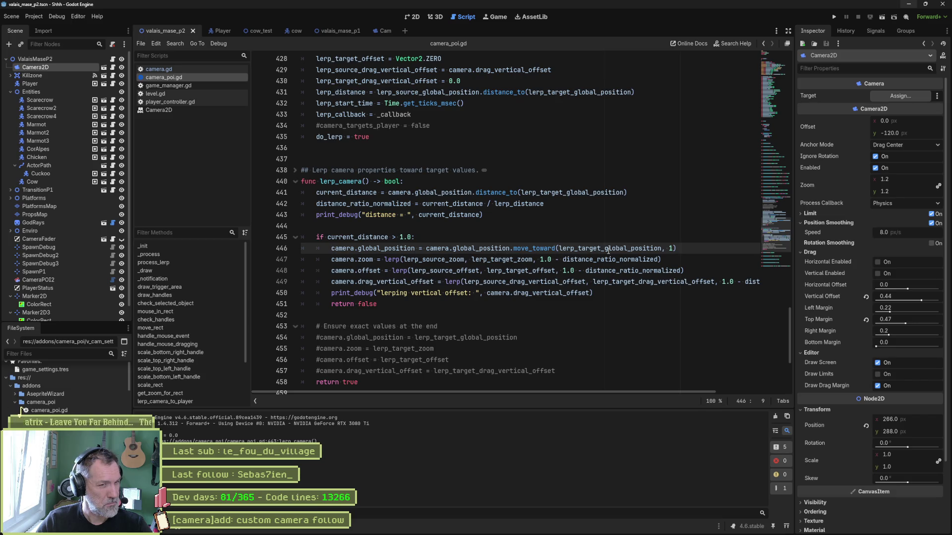
# Add a "camera.global_position: " label and the camera.global_position value to the distance print.
pyautogui.moveTo(609, 251)
pyautogui.doubleClick(373, 238)
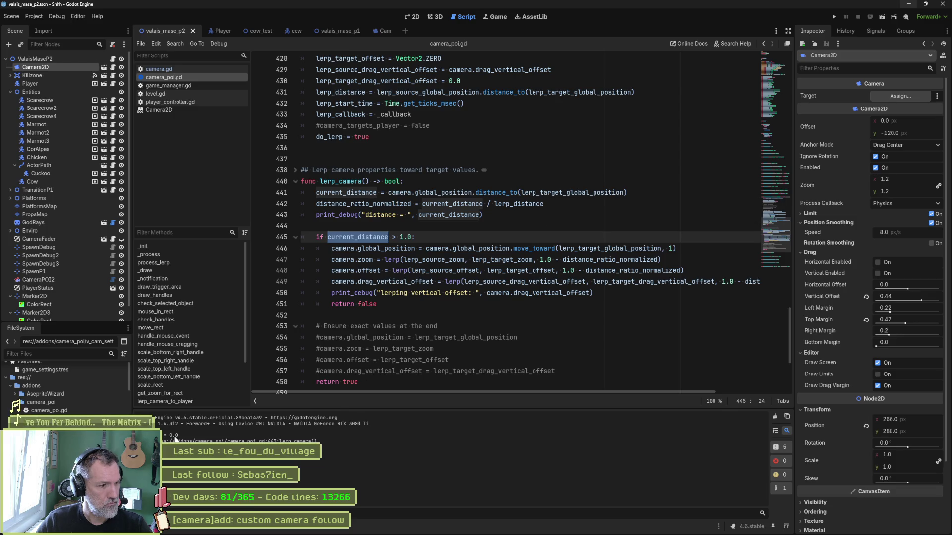
pyautogui.scroll(6, 407, 236)
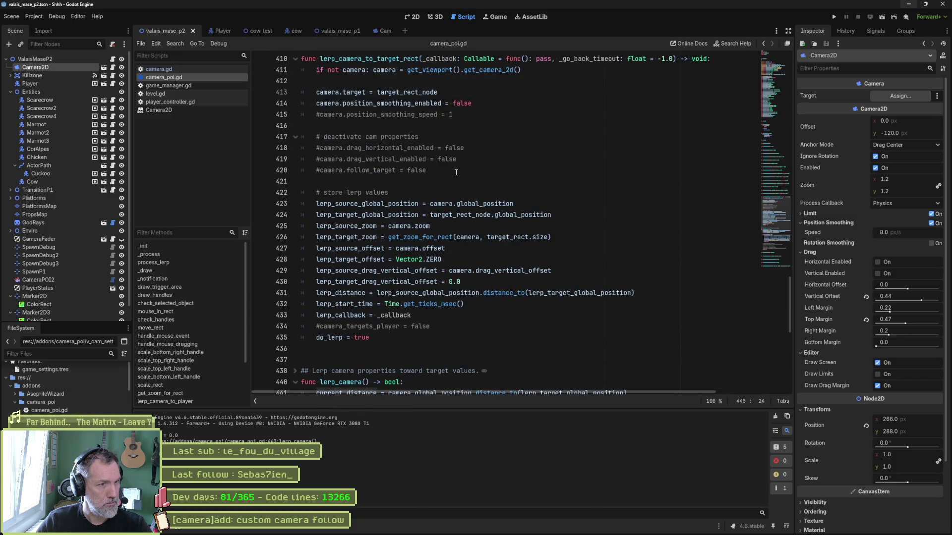
pyautogui.keyDown('ctrl'); pyautogui.click(565, 293); pyautogui.keyUp('ctrl')
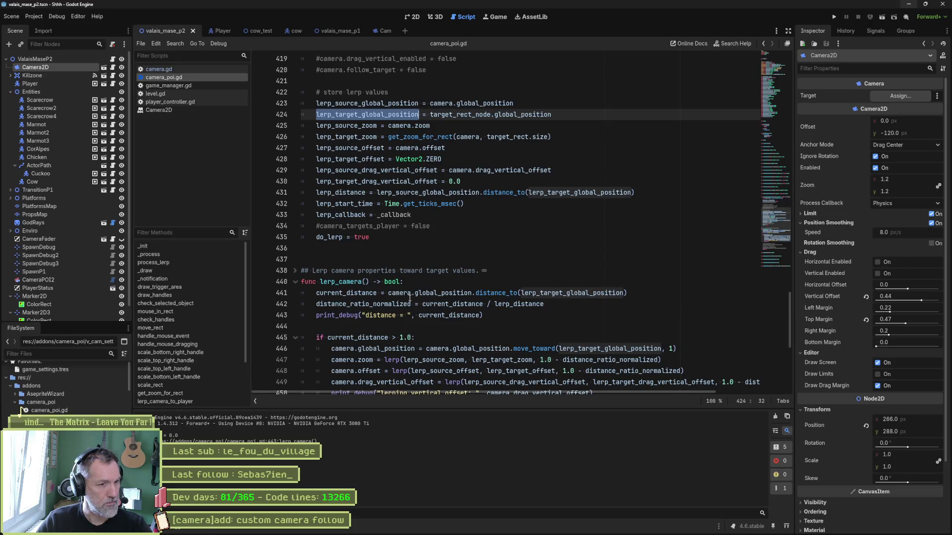
pyautogui.click(389, 293)
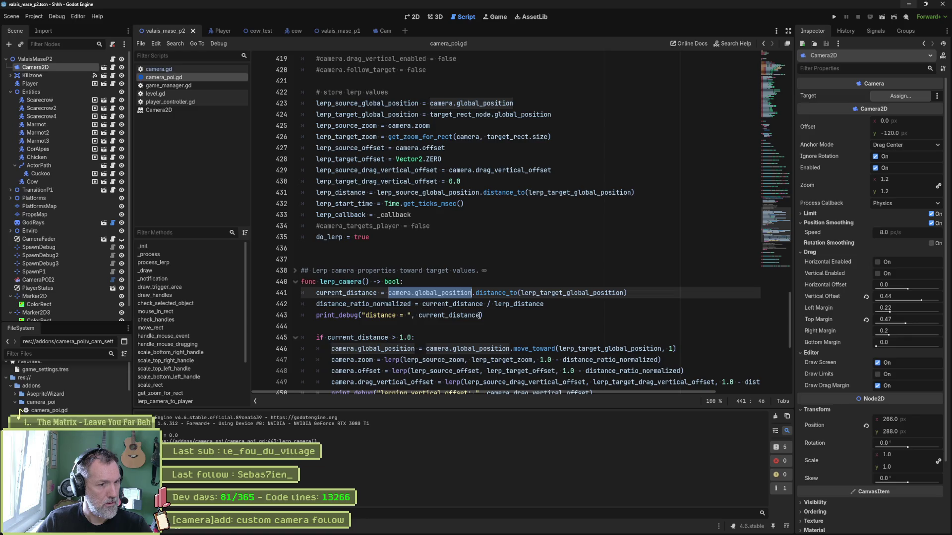
pyautogui.click(480, 316)
pyautogui.write('"camera.global_position: ')
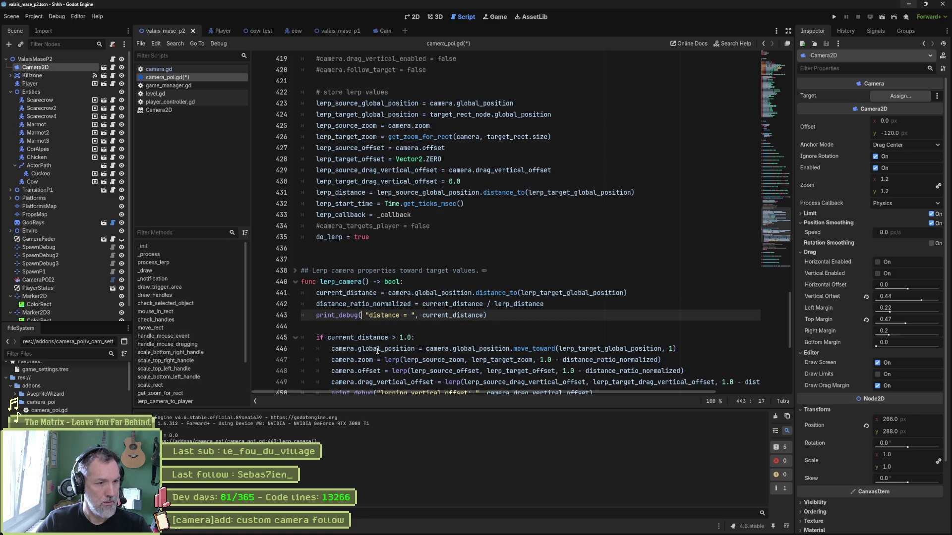
pyautogui.write('",camera.global_position, "')
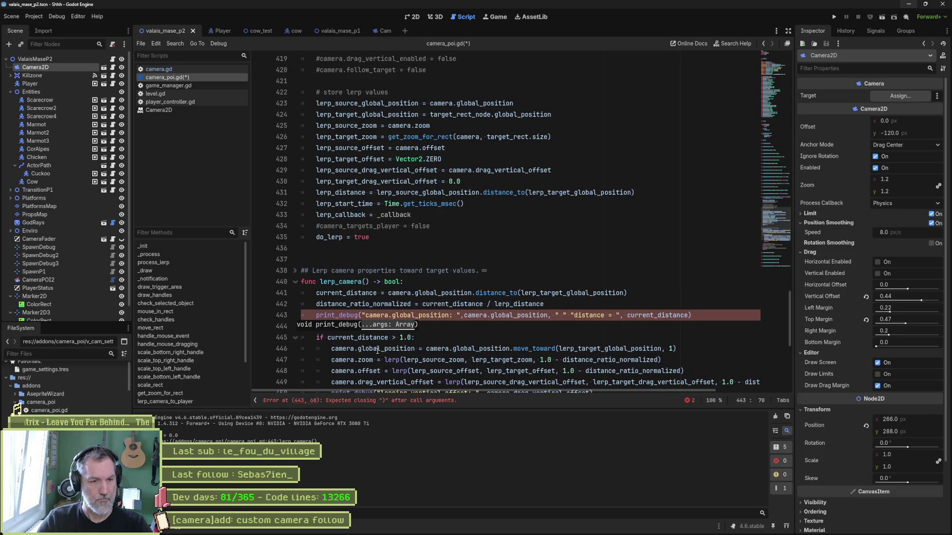
# Append a lerp_target_global_position label and value to the print, then test-run the game.
pyautogui.doubleClick(532, 293)
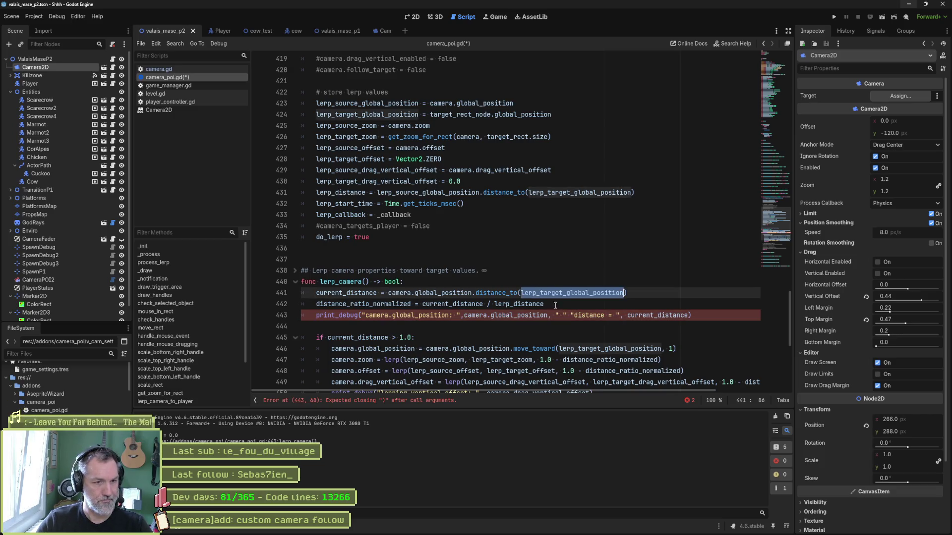
pyautogui.click(558, 316)
pyautogui.hotkey('ctrl', 'v')
pyautogui.write(': ')
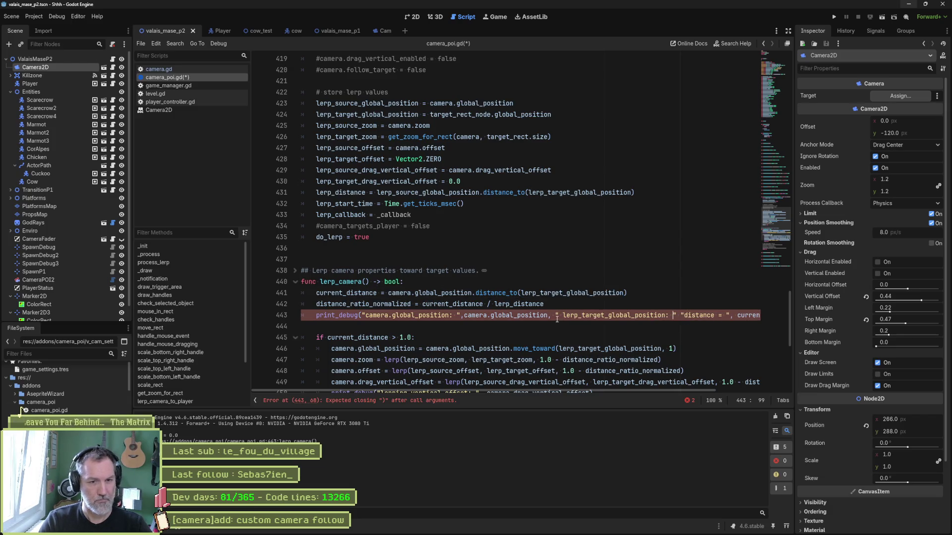
pyautogui.write(', lerp_target_global_position,')
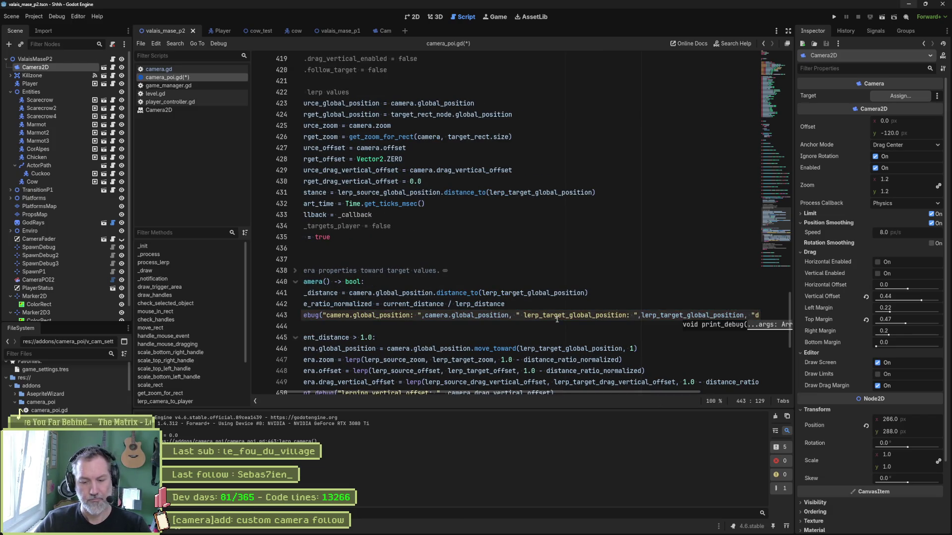
pyautogui.press('F6')
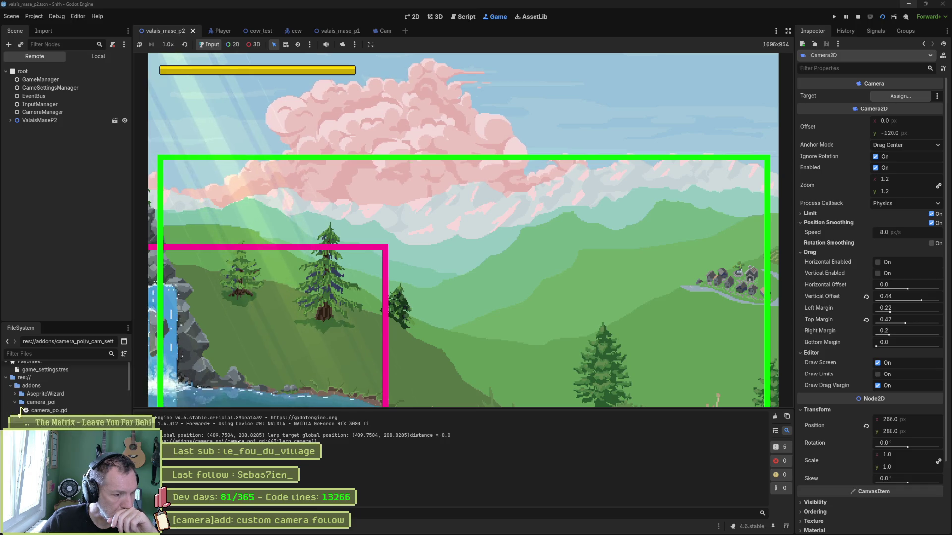
pyautogui.press('F8')
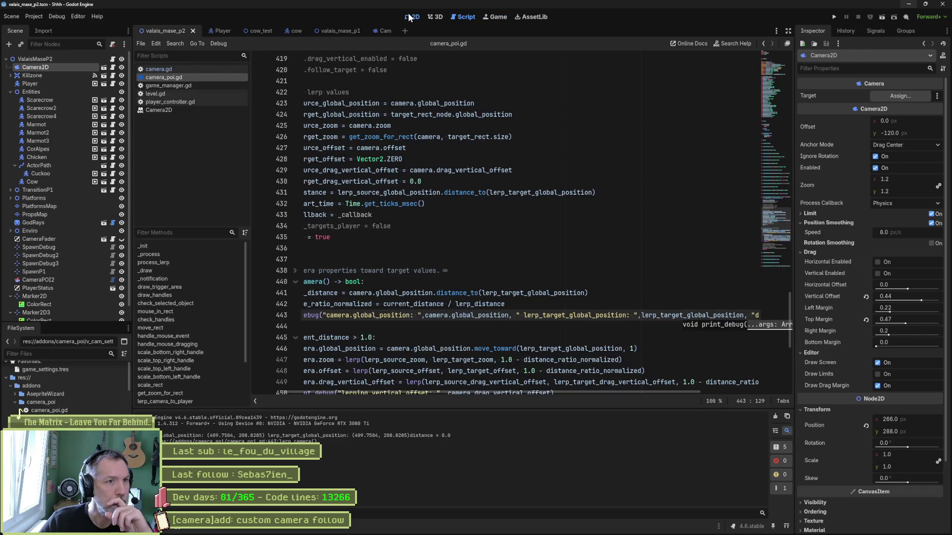
# Move Marker2D to position (409, 208) and inspect CameraPOI2's trigger and target rects.
pyautogui.click(411, 17)
pyautogui.click(912, 129)
pyautogui.write('409')
pyautogui.press('Tab')
pyautogui.press('Return')
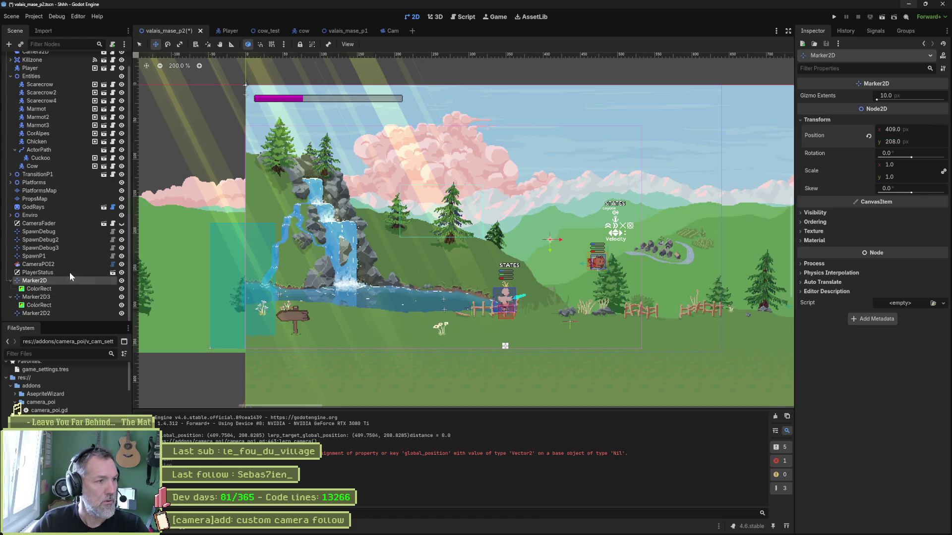
pyautogui.click(59, 265)
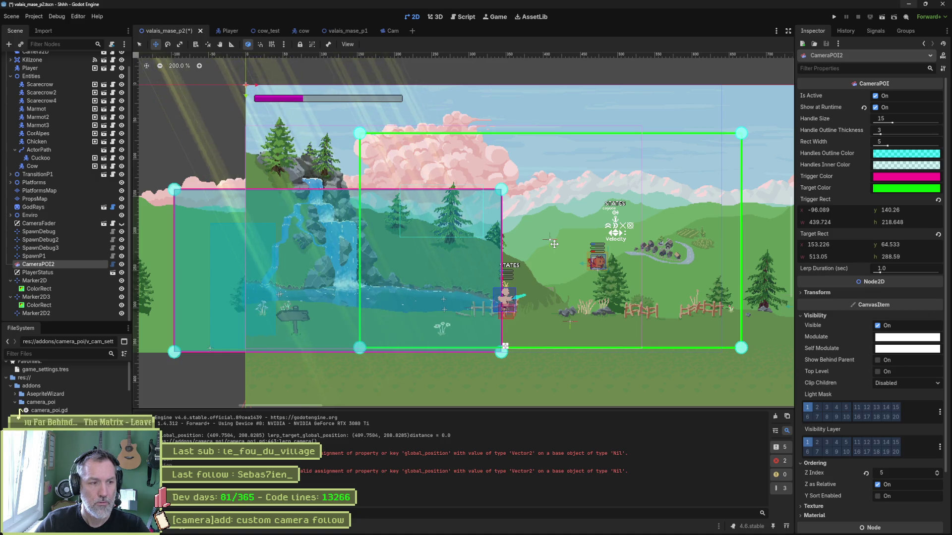
pyautogui.click(466, 17)
# Insert a new print_debug call below the lerp_source_global_position assignment.
pyautogui.hscroll(-3, 447, 392)
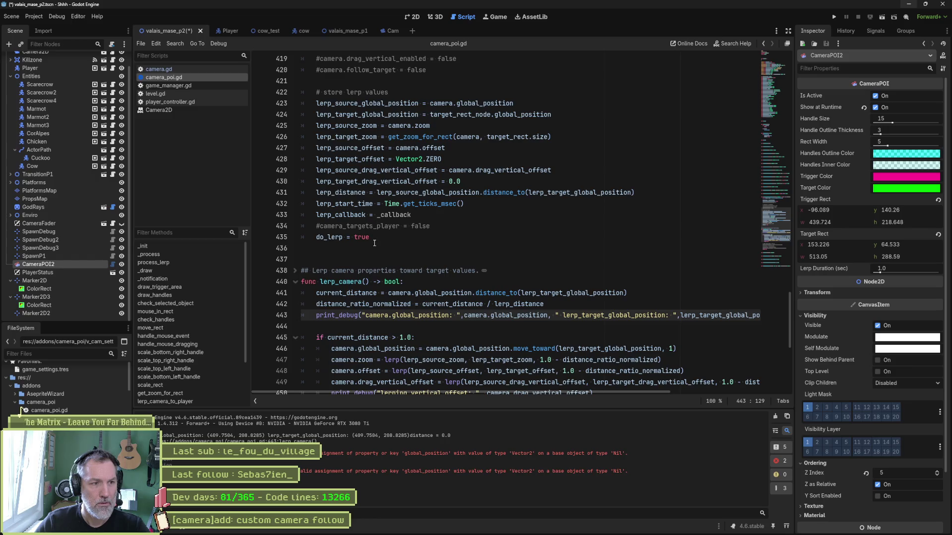
pyautogui.scroll(4, 376, 233)
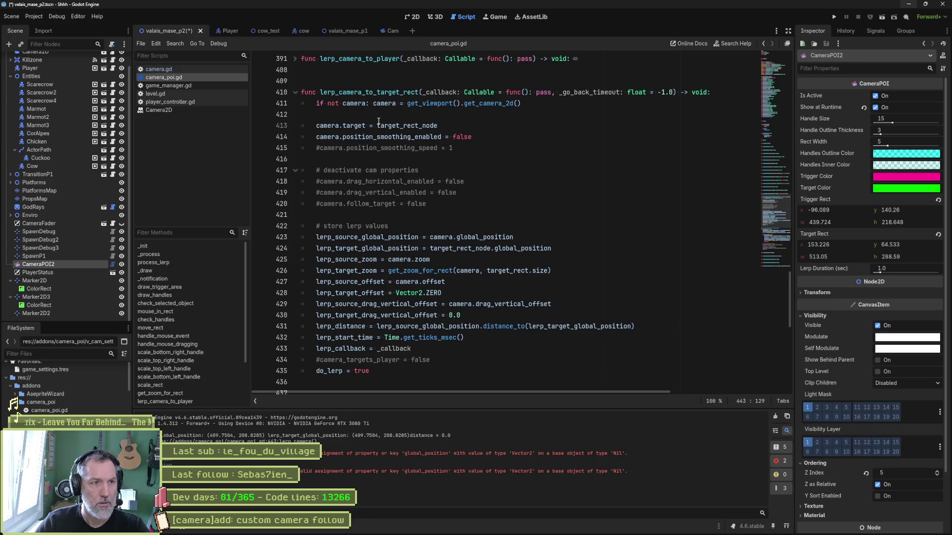
pyautogui.doubleClick(328, 126)
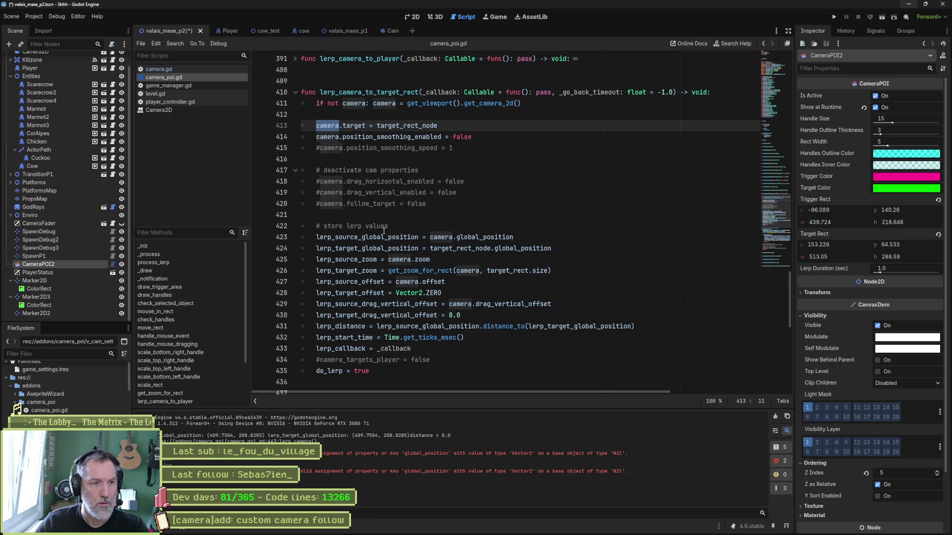
pyautogui.click(525, 238)
pyautogui.press('Return')
pyautogui.write('print_debug')
pyautogui.press('Return')
# Fill the print with the lerp_source_global_position label and value, run the game, and select Marker2D3.
pyautogui.press('Up')
pyautogui.hotkey('ctrl', 'd')
pyautogui.hotkey('ctrl', 'c')
pyautogui.press('Down')
pyautogui.press('Left')
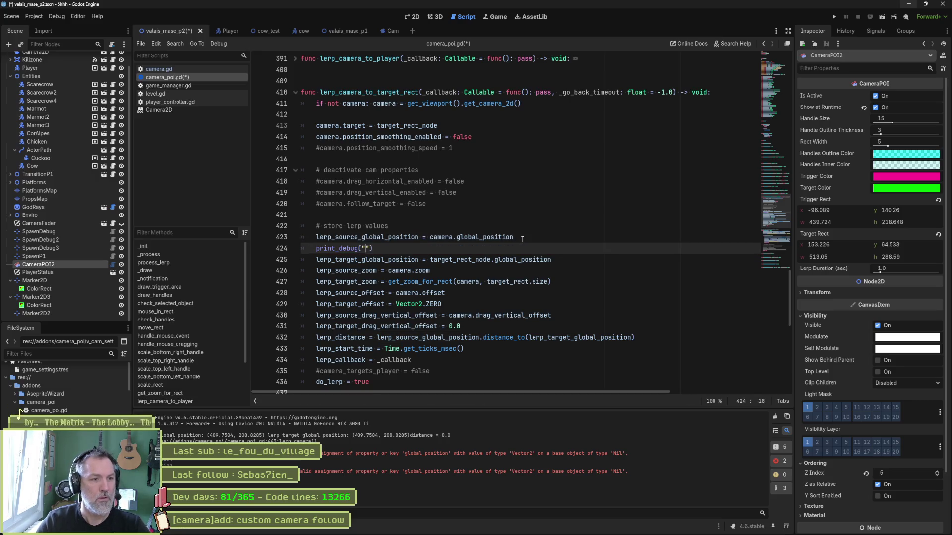
pyautogui.write('"')
pyautogui.hotkey('ctrl', 'v')
pyautogui.press('Right')
pyautogui.write(',')
pyautogui.hotkey('ctrl', 'v')
pyautogui.press('F5')
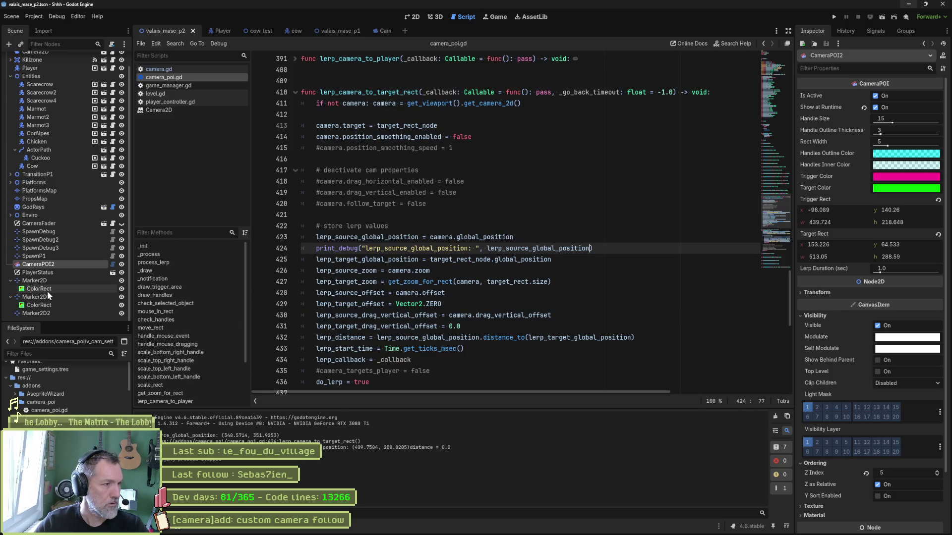
pyautogui.click(45, 296)
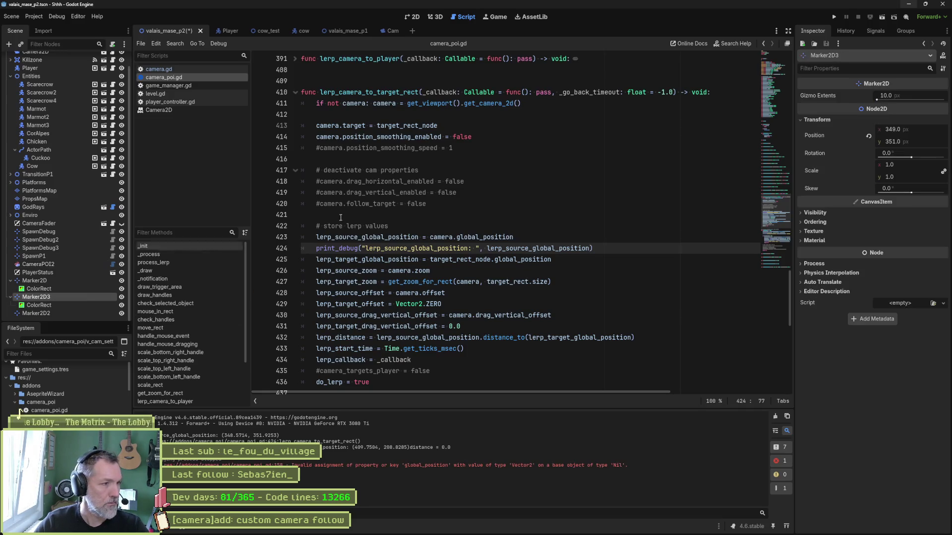
# Check the 2D scene, then back in camera_poi.gd highlight uses of lerp_source_global_position.
pyautogui.click(413, 18)
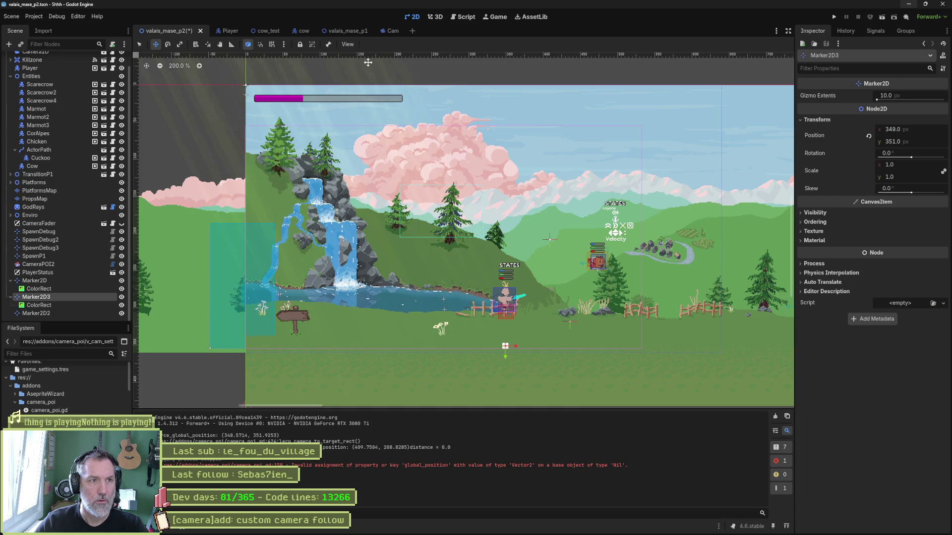
pyautogui.click(463, 17)
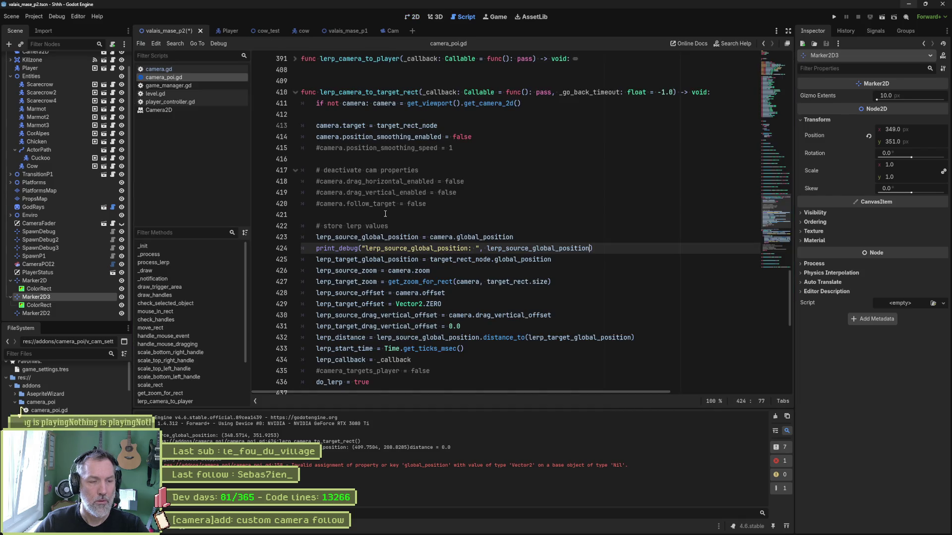
pyautogui.doubleClick(374, 239)
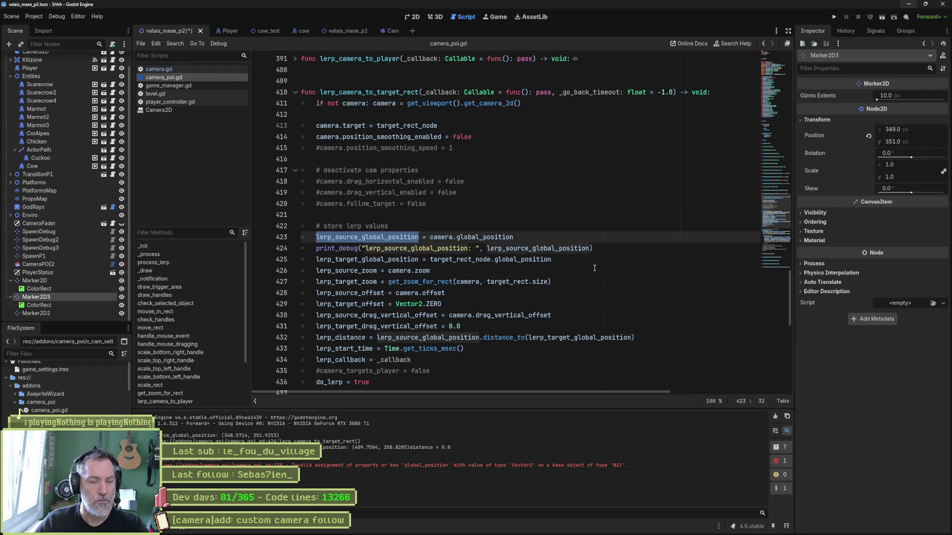
pyautogui.scroll(-3, 610, 265)
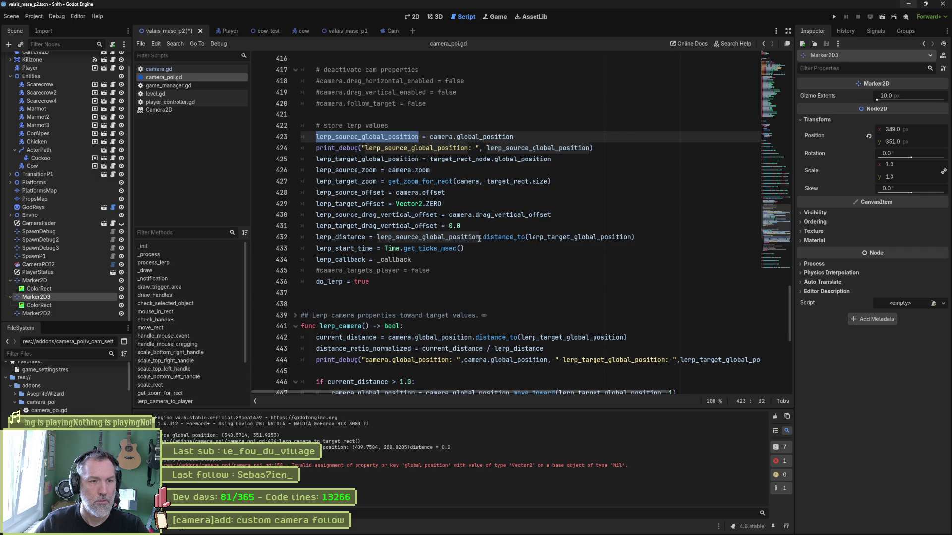
pyautogui.moveTo(565, 239)
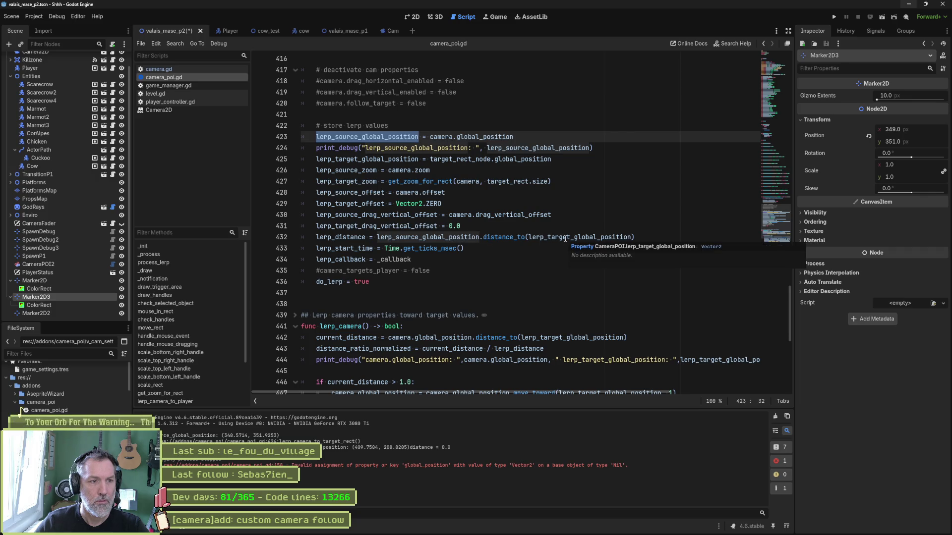
# Move the source-position print below the distance calculation and add a " distance" label with lerp_distance.
pyautogui.click(610, 148)
pyautogui.hotkey('alt', 'Down')
pyautogui.hotkey('alt', 'Down')
pyautogui.hotkey('alt', 'Down')
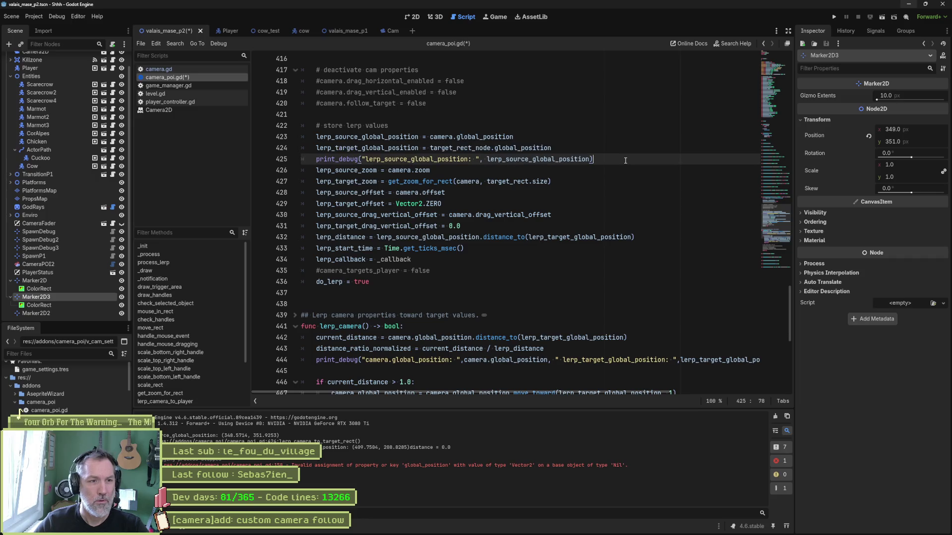
pyautogui.hotkey('alt', 'Down')
pyautogui.hotkey('alt', 'Down')
pyautogui.write(', " distance: ",')
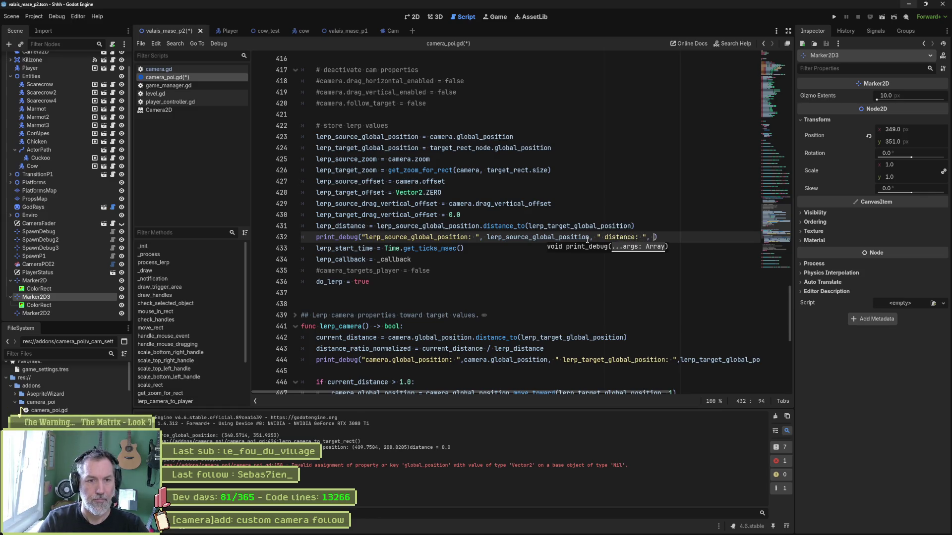
pyautogui.press('Up')
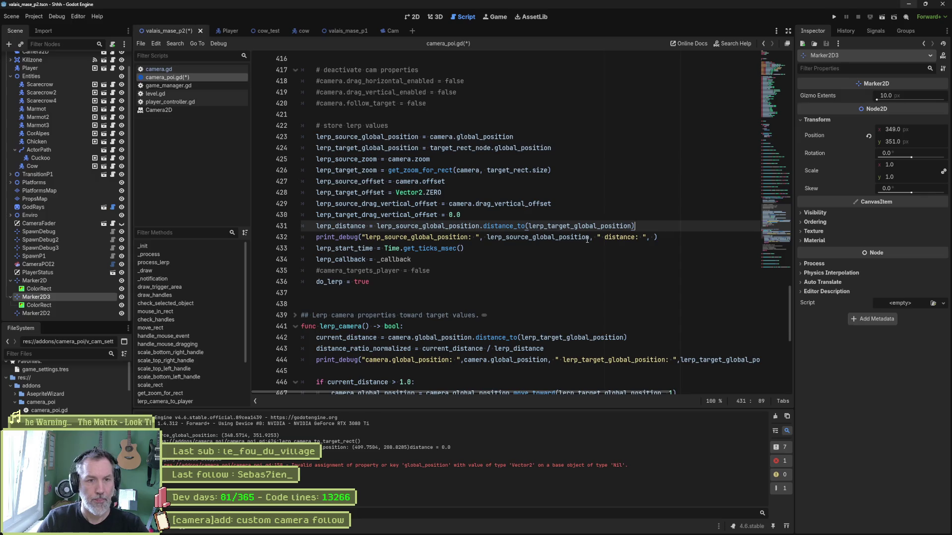
pyautogui.hotkey('shift', 'Home')
pyautogui.press('Home')
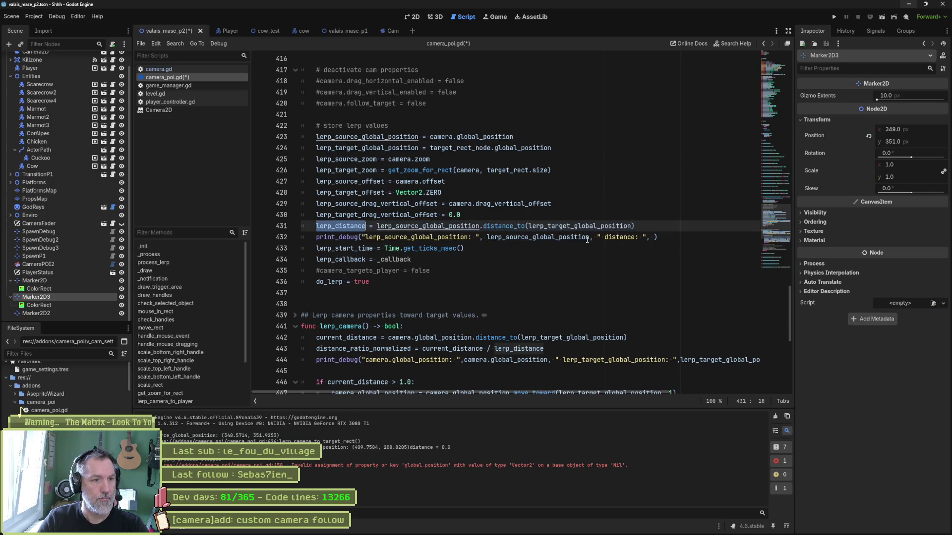
pyautogui.press('Down')
pyautogui.hotkey('ctrl', 'Right')
pyautogui.hotkey('ctrl', 'Right')
pyautogui.write('lerp_distance')
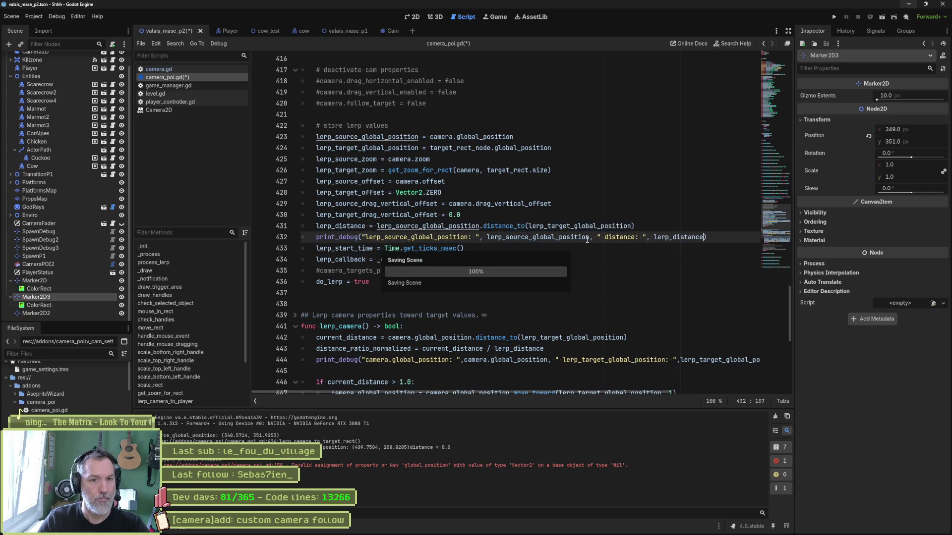
# Test-run the game, note the distance = 0.0 output, and select the line 432 print.
pyautogui.press('F6')
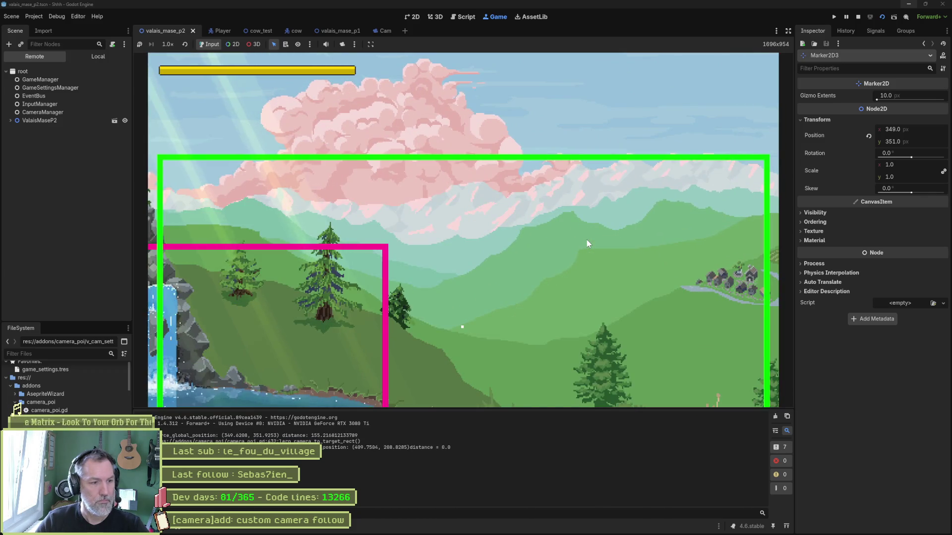
pyautogui.press('F8')
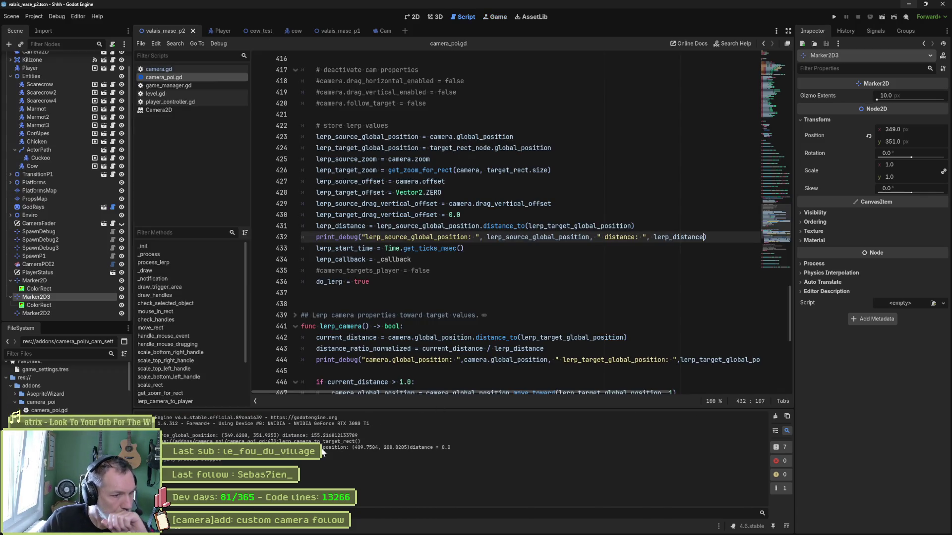
pyautogui.moveTo(411, 447); pyautogui.dragTo(446, 446)
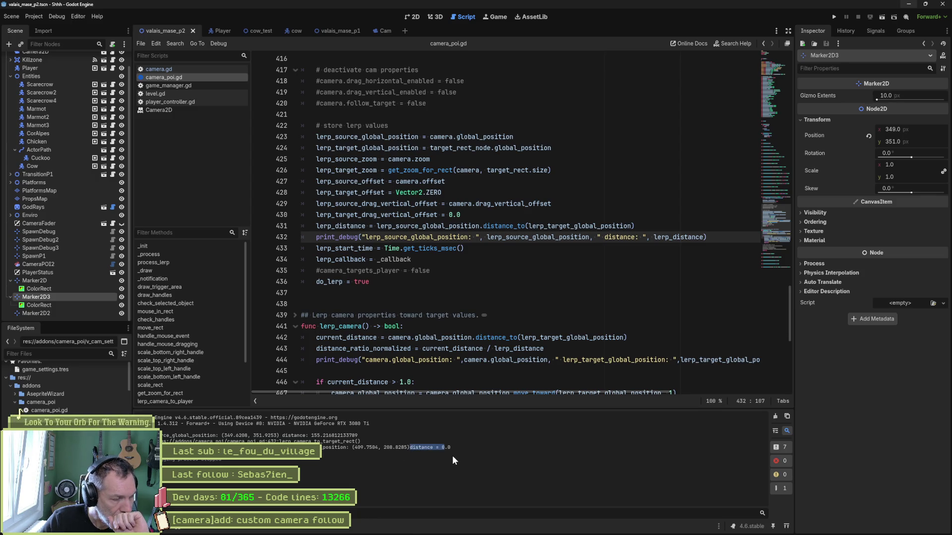
pyautogui.doubleClick(667, 236)
pyautogui.doubleClick(434, 226)
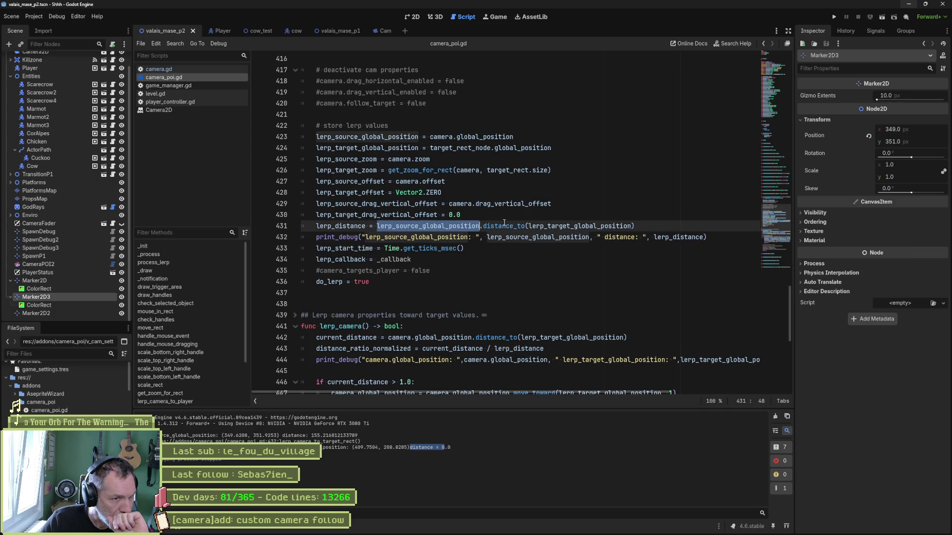
pyautogui.doubleClick(560, 227)
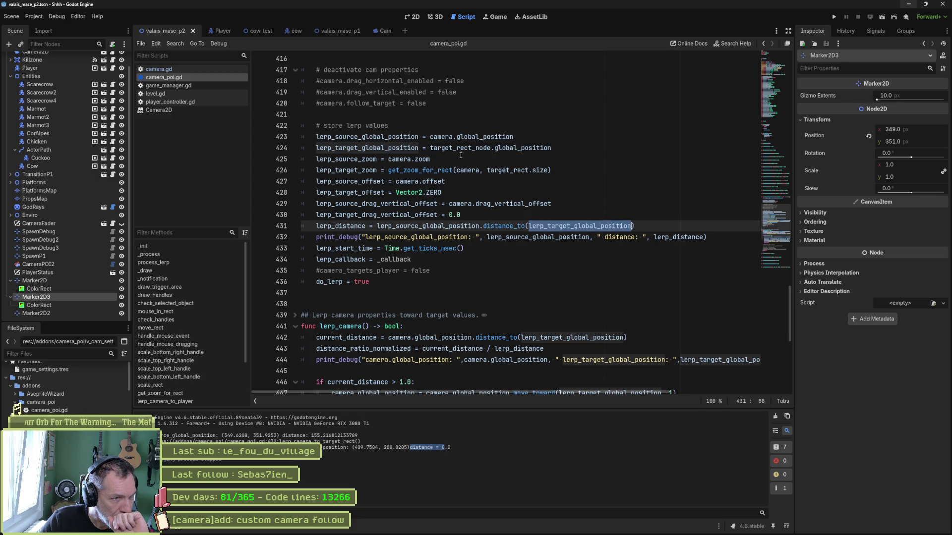
pyautogui.moveTo(464, 150)
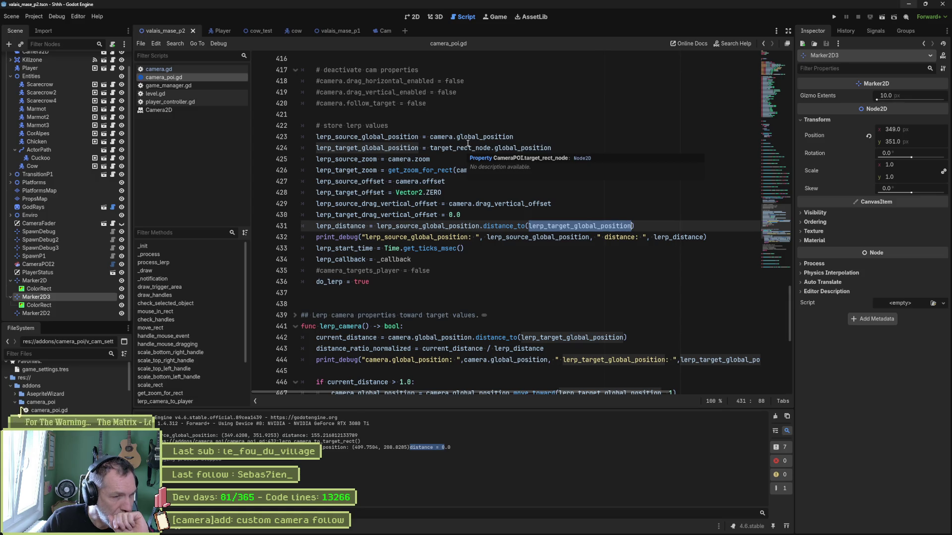
pyautogui.tripleClick(722, 237)
# Paste copies of the print after lines 423 and 425, and remove the distance part from line 424's copy.
pyautogui.hotkey('ctrl', 'c')
pyautogui.click(578, 137)
pyautogui.hotkey('ctrl', 'v')
pyautogui.click(578, 159)
pyautogui.hotkey('ctrl', 'v')
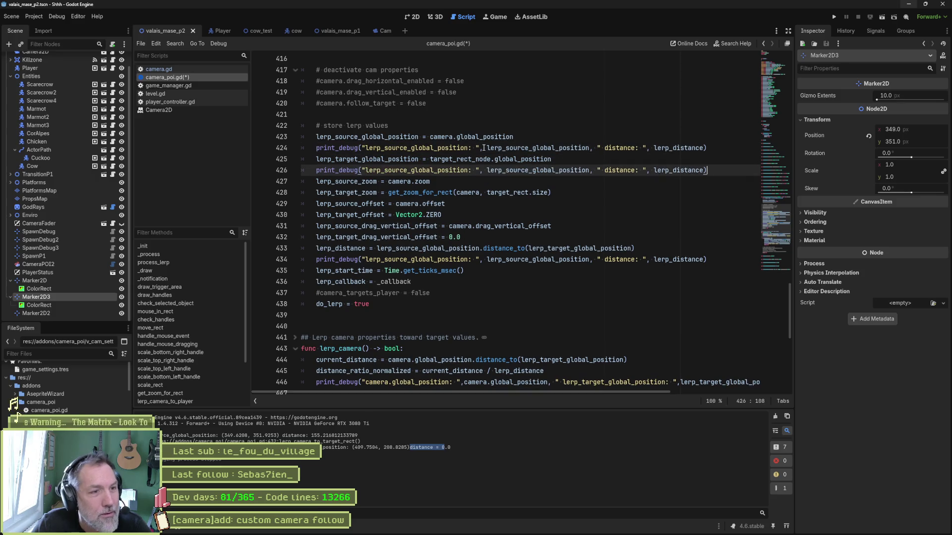
pyautogui.moveTo(590, 147); pyautogui.dragTo(704, 148)
pyautogui.press('BackSpace')
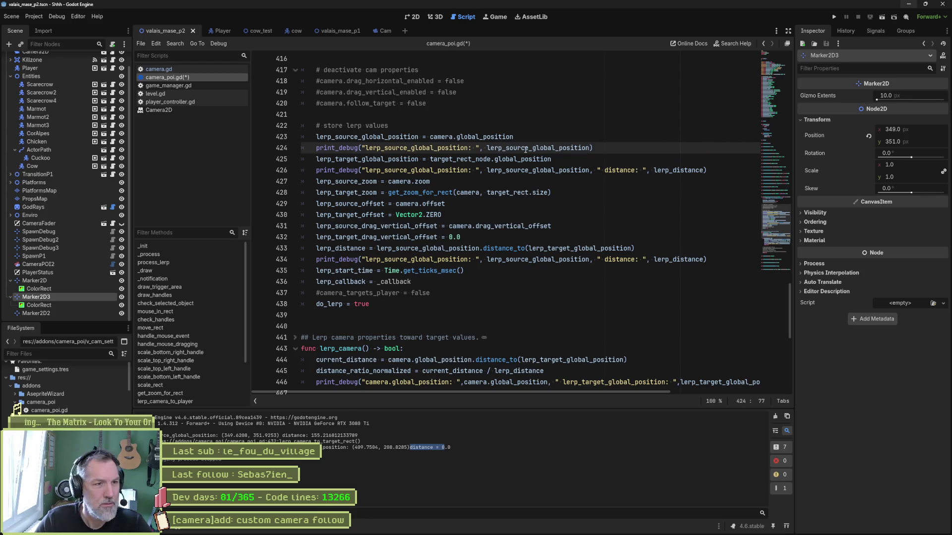
# Make line 426's copy print only lerp_target_global_position with its label, then test-run the game.
pyautogui.doubleClick(390, 159)
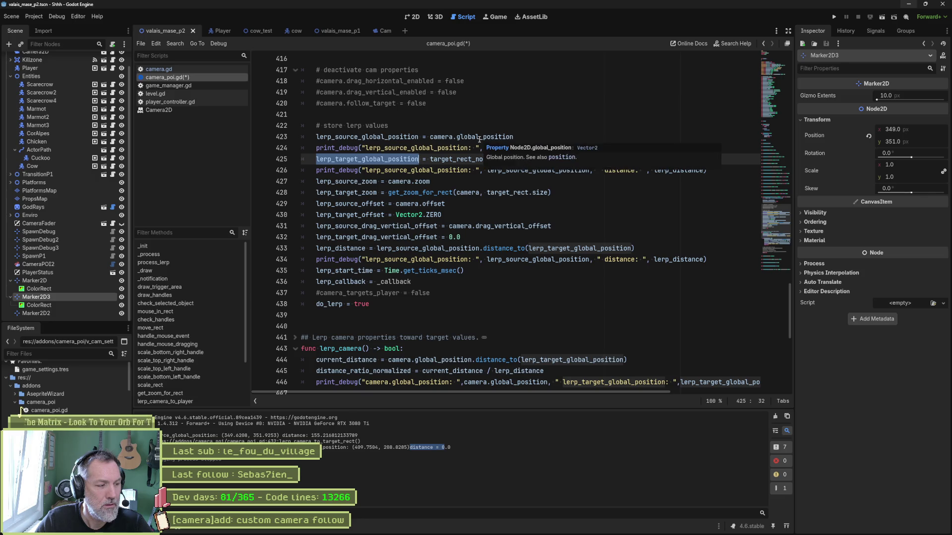
pyautogui.doubleClick(377, 170)
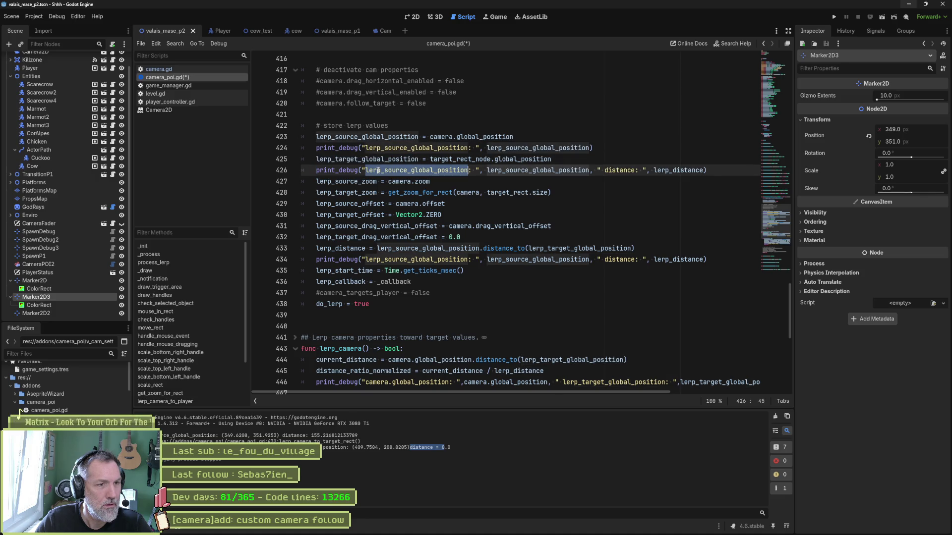
pyautogui.hotkey('ctrl', 'v')
pyautogui.doubleClick(575, 170)
pyautogui.hotkey('ctrl', 'v')
pyautogui.keyDown('shift'); pyautogui.click(704, 171); pyautogui.keyUp('shift')
pyautogui.press('BackSpace')
pyautogui.press('F5')
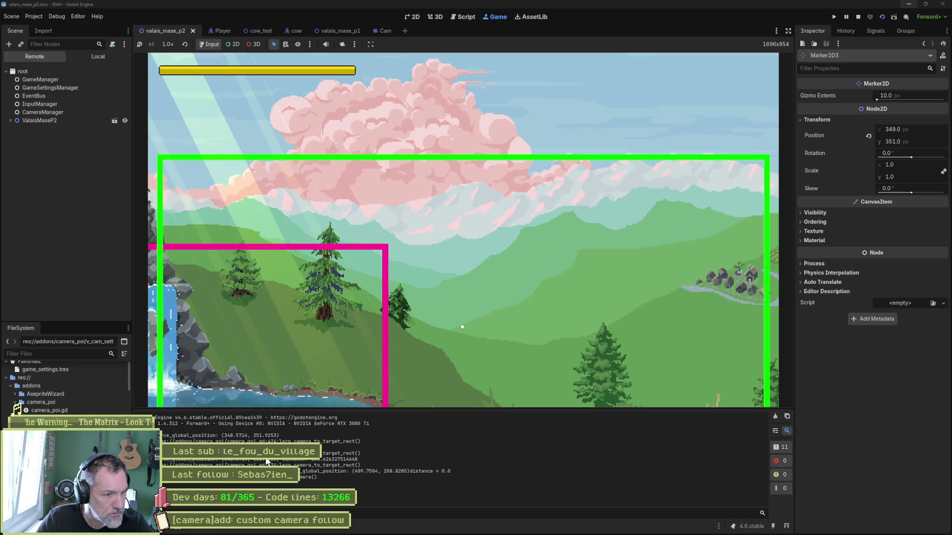
pyautogui.press('F8')
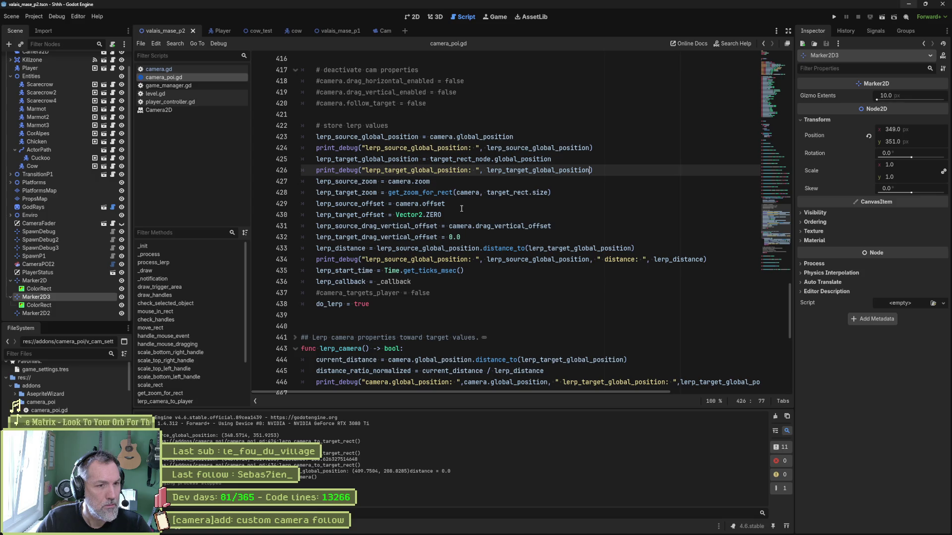
# Delete the source-position part of line 434's print_debug, leaving "distance: " and lerp_distance, then retest.
pyautogui.click(443, 249)
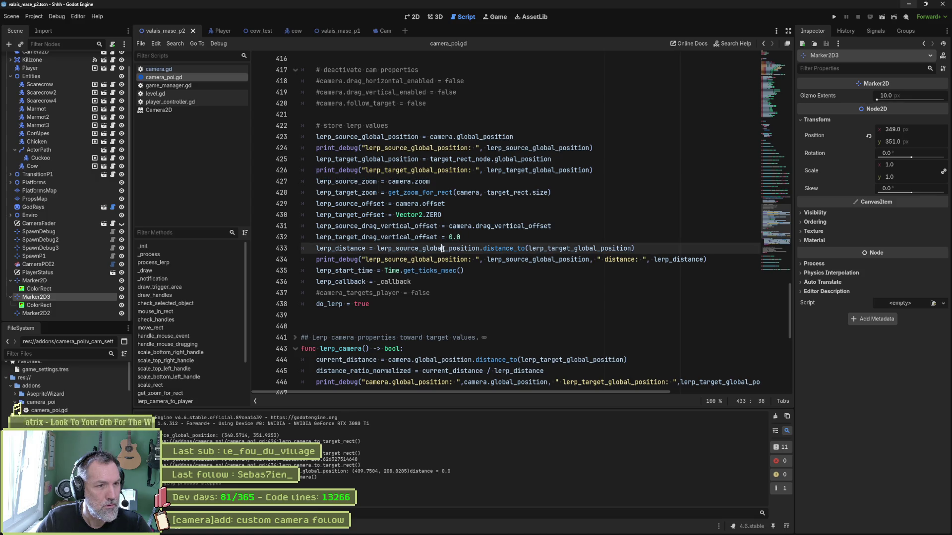
pyautogui.doubleClick(442, 249)
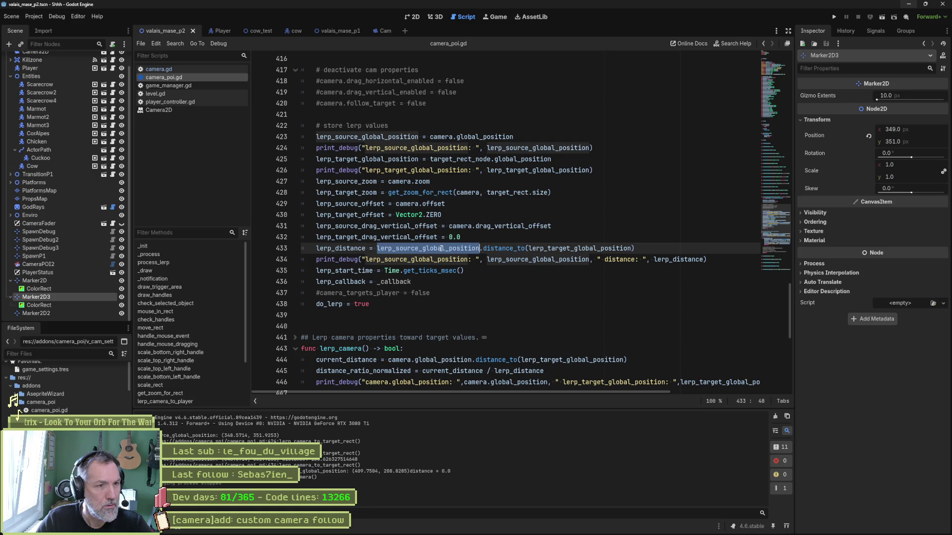
pyautogui.doubleClick(565, 248)
pyautogui.moveTo(567, 250)
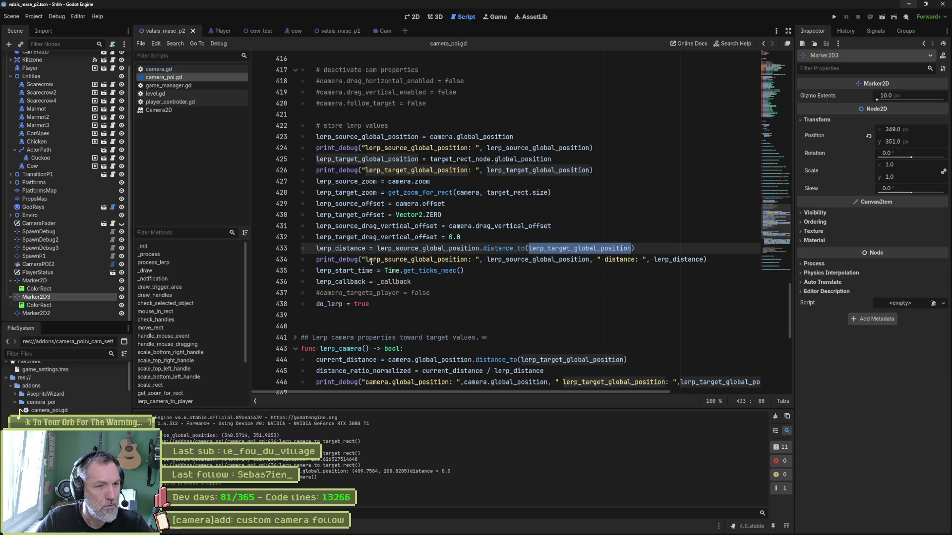
pyautogui.moveTo(362, 259)
pyautogui.mouseDown()
pyautogui.moveTo(625, 259)
pyautogui.moveTo(598, 259)
pyautogui.mouseUp()
pyautogui.press('BackSpace')
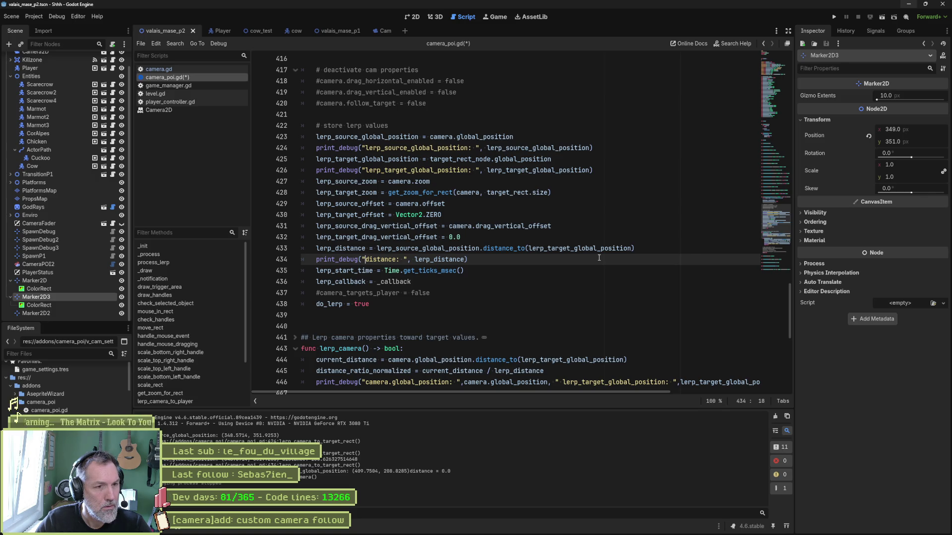
pyautogui.press('F6')
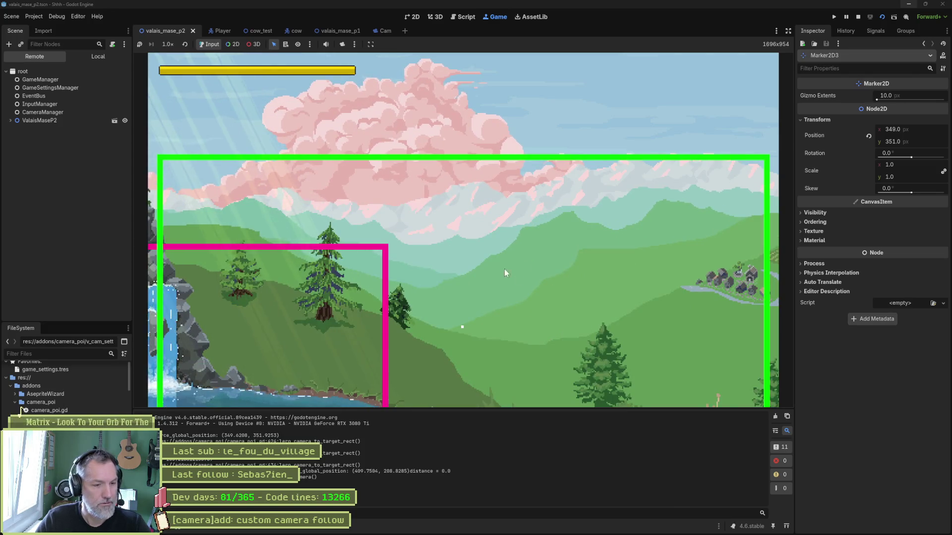
pyautogui.press('F8')
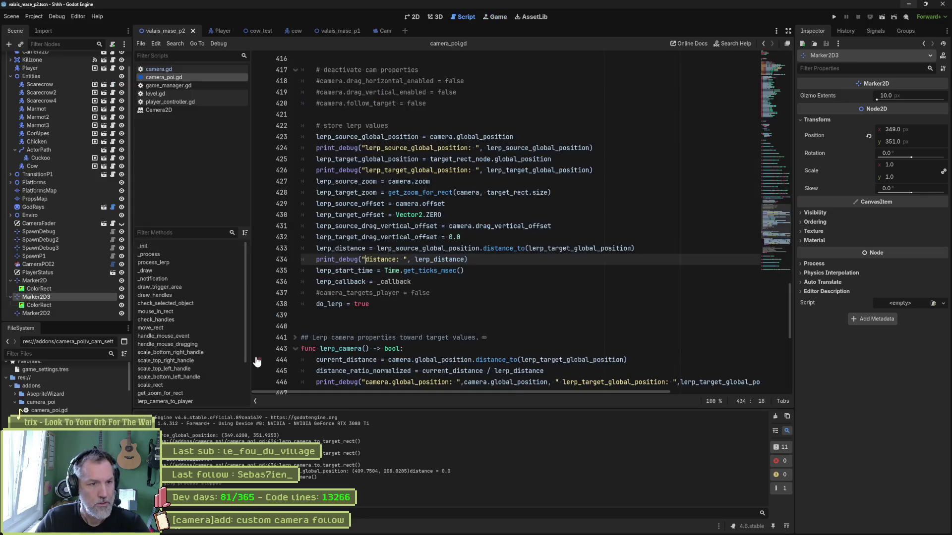
# Inspect how lerp_distance and current_distance are used around line 444 in lerp_camera.
pyautogui.doubleClick(424, 260)
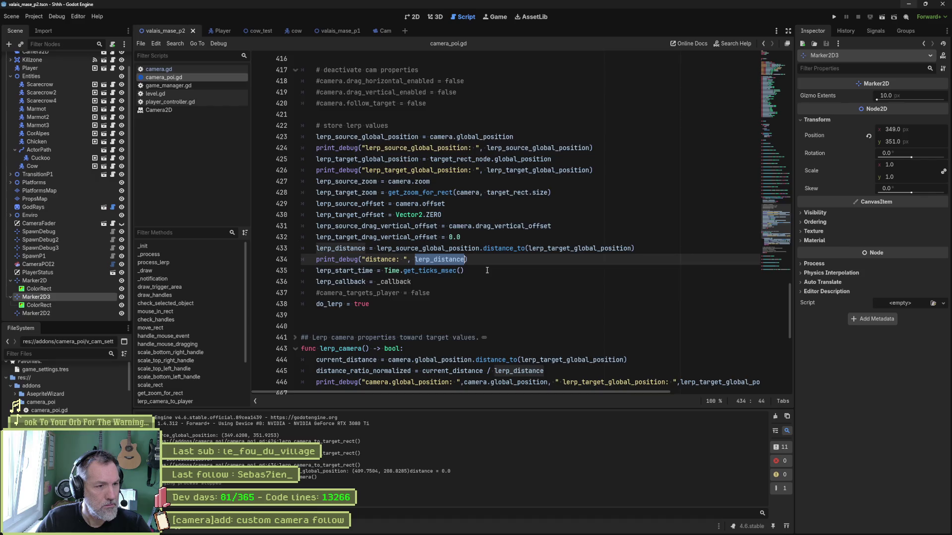
pyautogui.scroll(-2, 486, 270)
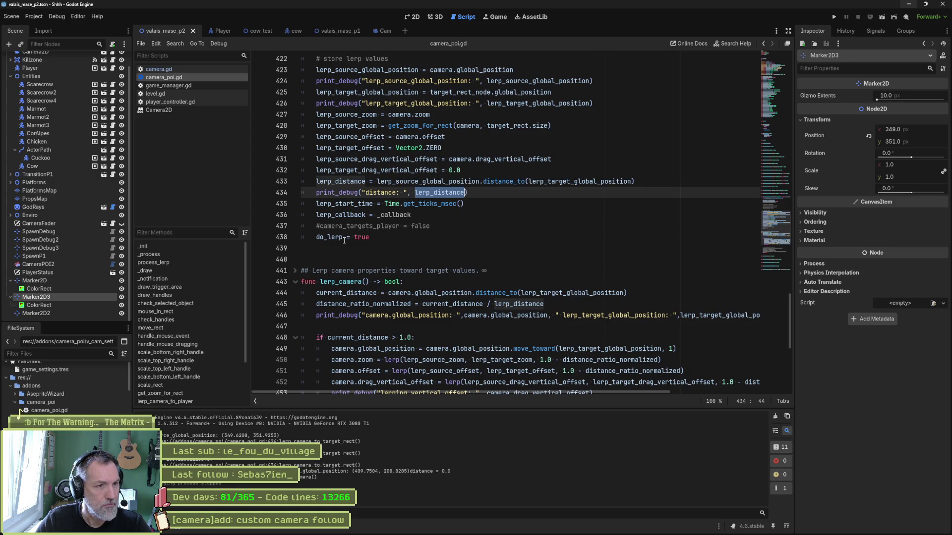
pyautogui.moveTo(344, 241)
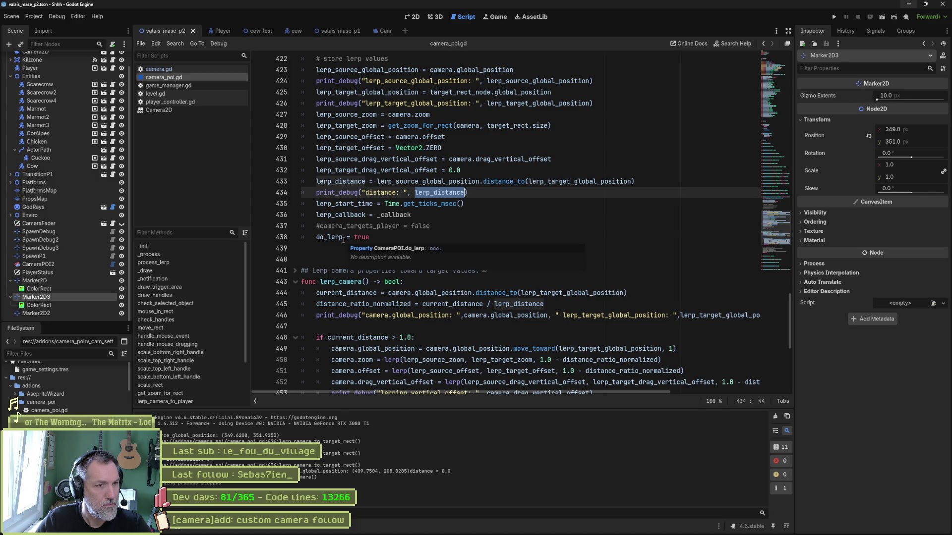
pyautogui.moveTo(352, 288)
pyautogui.doubleClick(347, 293)
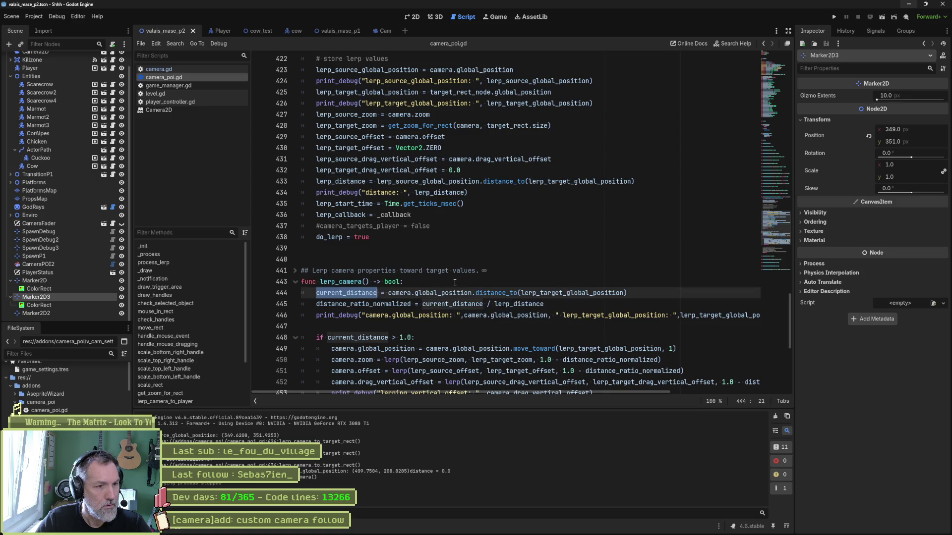
pyautogui.click(445, 294)
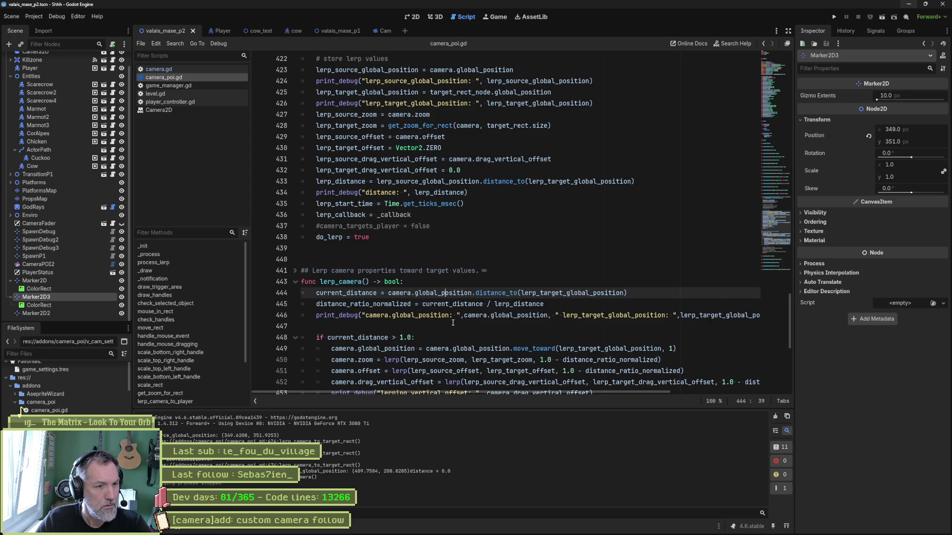
pyautogui.moveTo(542, 392)
pyautogui.mouseDown()
pyautogui.moveTo(680, 388)
pyautogui.moveTo(434, 389)
pyautogui.mouseUp()
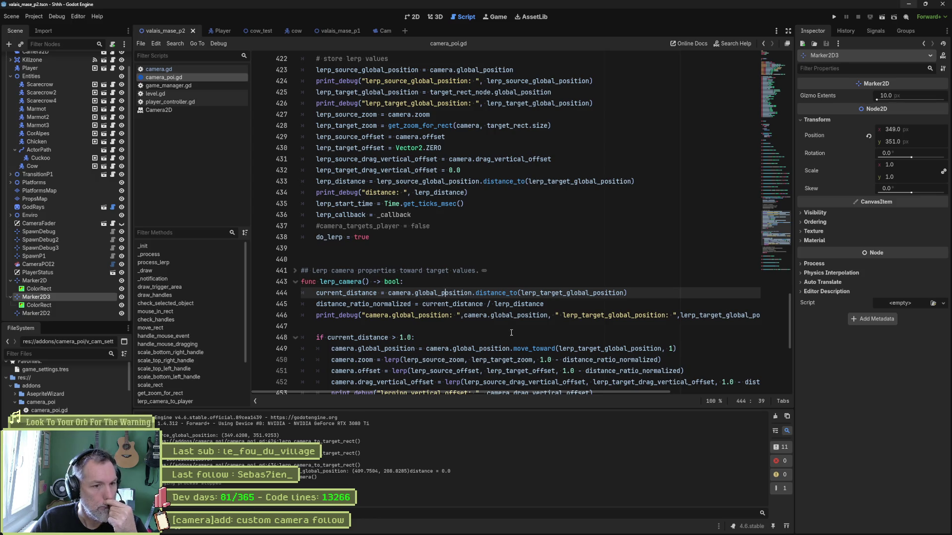
pyautogui.moveTo(527, 312)
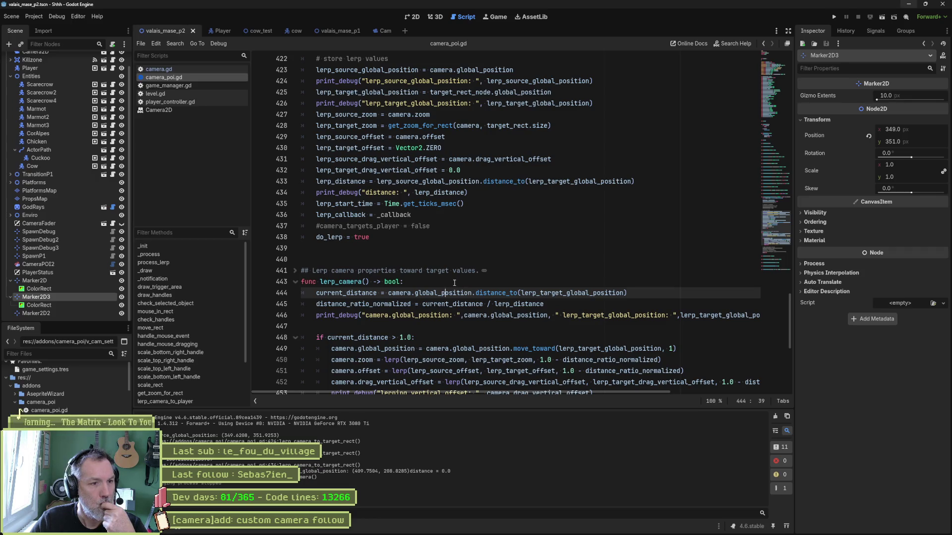
# Add print_debug("current_distance: ", current_distance) on line 445 and run the scene.
pyautogui.press('Return')
pyautogui.write('print_de')
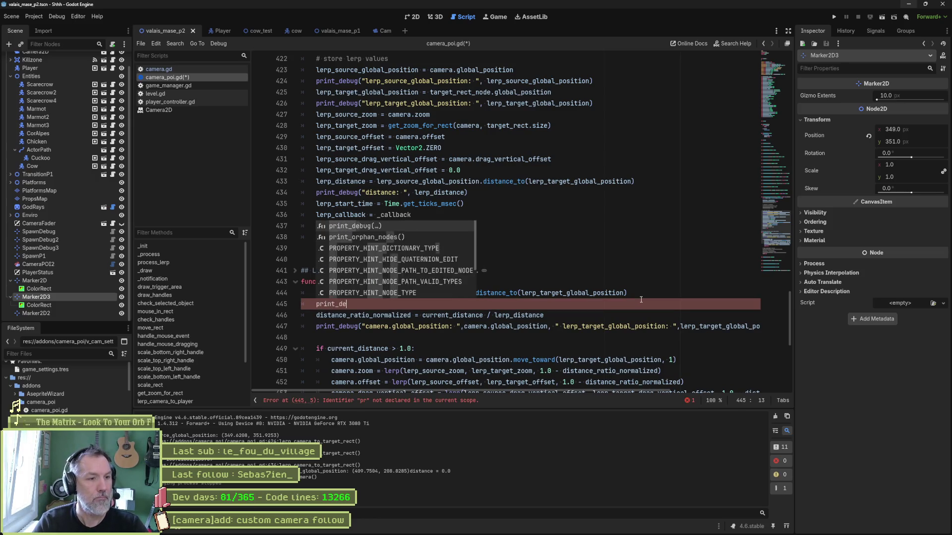
pyautogui.press('Return')
pyautogui.write(')')
pyautogui.press('Up')
pyautogui.hotkey('ctrl', 'd')
pyautogui.hotkey('ctrl', 'c')
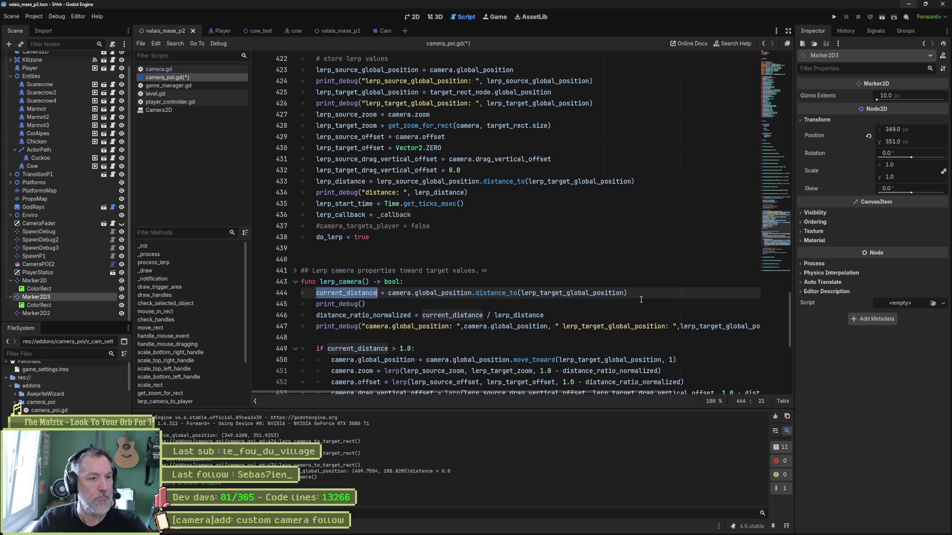
pyautogui.press('Down')
pyautogui.press('Left')
pyautogui.write('"')
pyautogui.hotkey('ctrl', 'v')
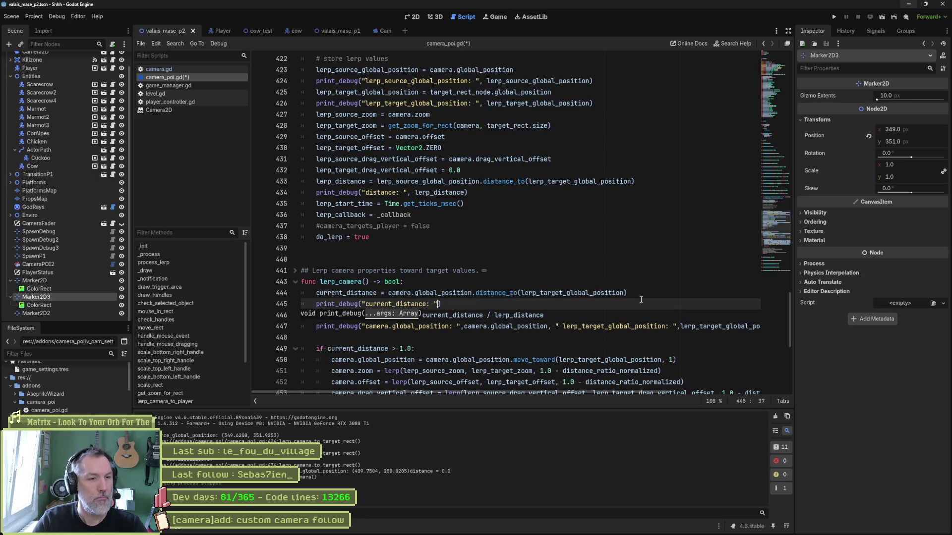
pyautogui.write(',')
pyautogui.hotkey('ctrl', 'v')
pyautogui.press('F6')
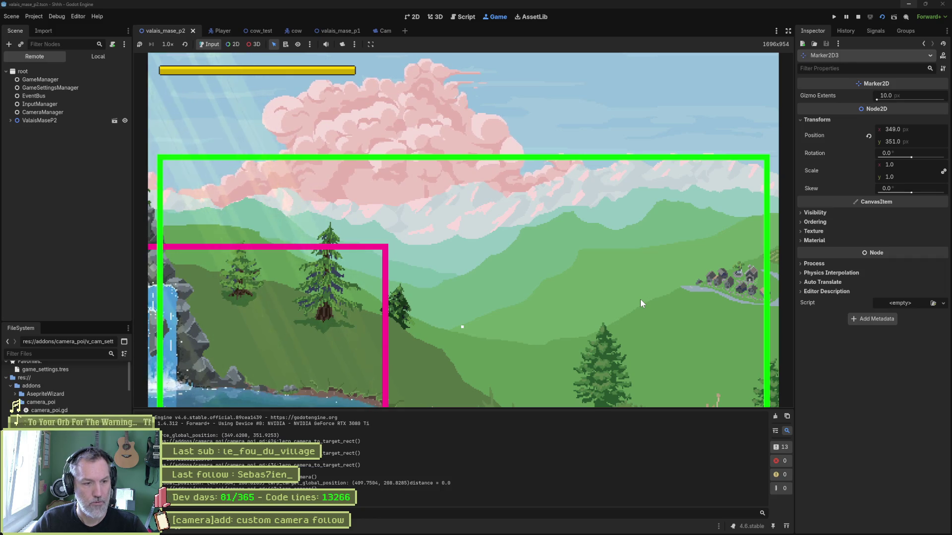
# Stop the game and paste distance_ratio_normalized from line 446 into the line 447 print label.
pyautogui.press('F8')
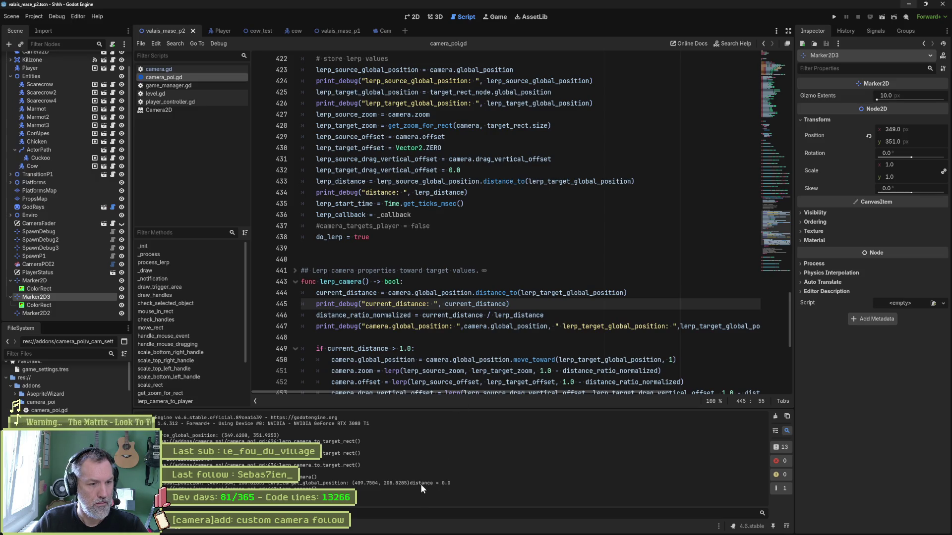
pyautogui.moveTo(460, 394); pyautogui.dragTo(636, 398)
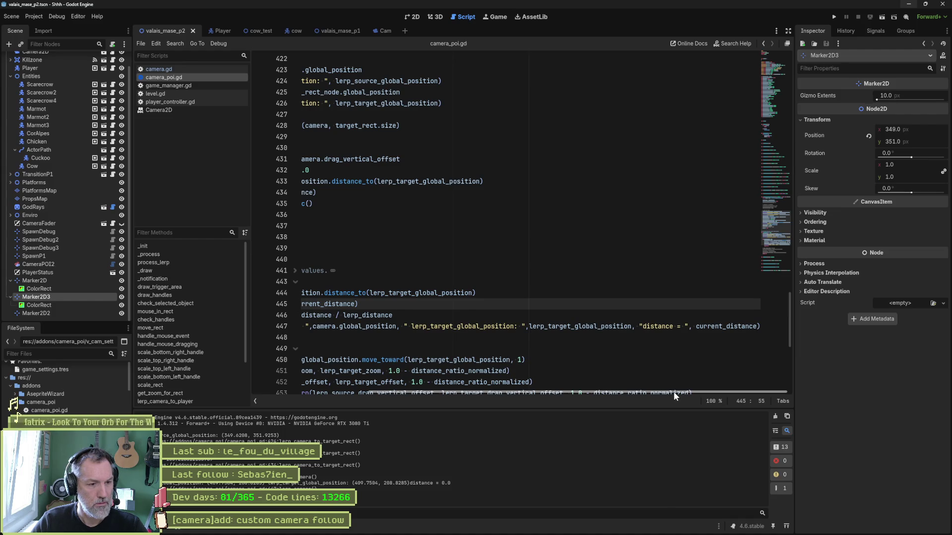
pyautogui.moveTo(674, 396); pyautogui.dragTo(429, 397)
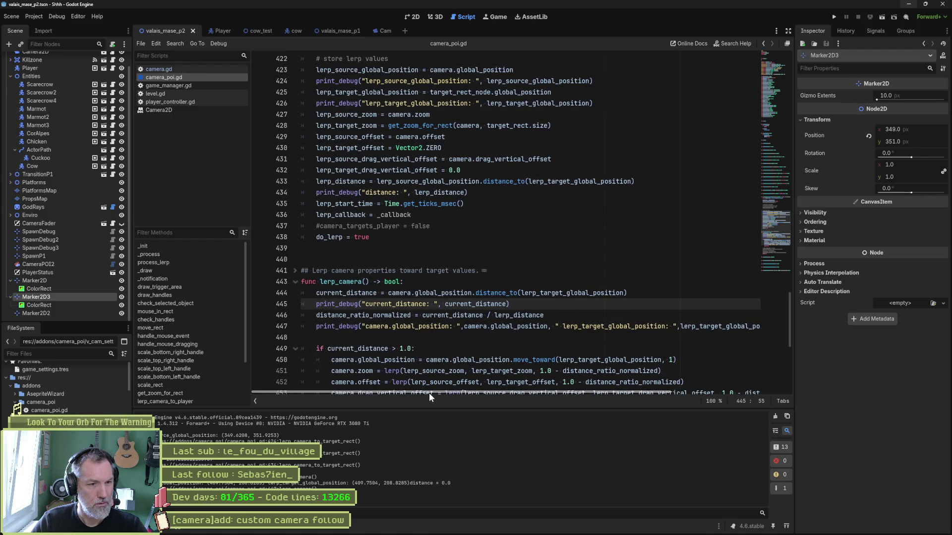
pyautogui.doubleClick(394, 315)
pyautogui.moveTo(366, 327); pyautogui.dragTo(449, 326)
pyautogui.hotkey('ctrl', 'v')
# Make line 447 print distance_ratio_normalized instead of global_position, close the call, and run the game.
pyautogui.doubleClick(523, 327)
pyautogui.hotkey('ctrl', 'v')
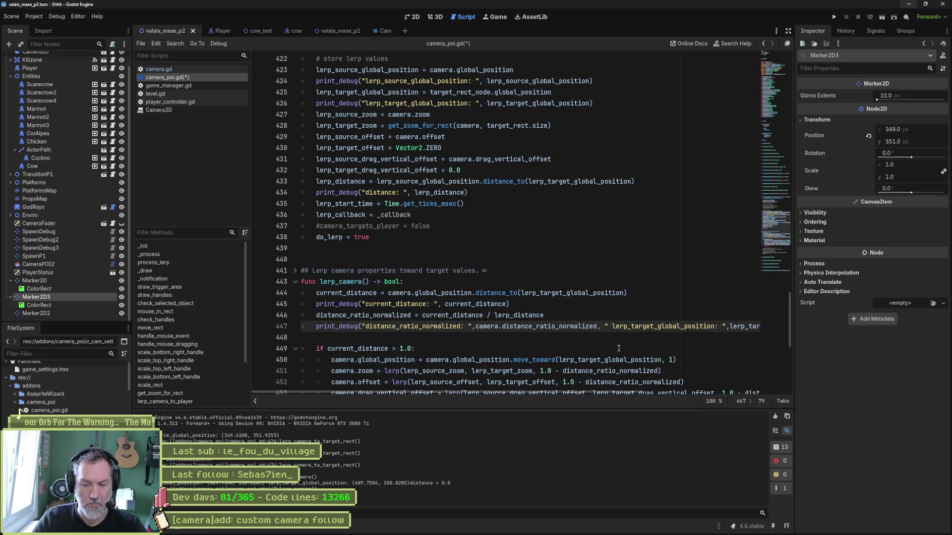
pyautogui.hotkey('shift', 'End')
pyautogui.write(')')
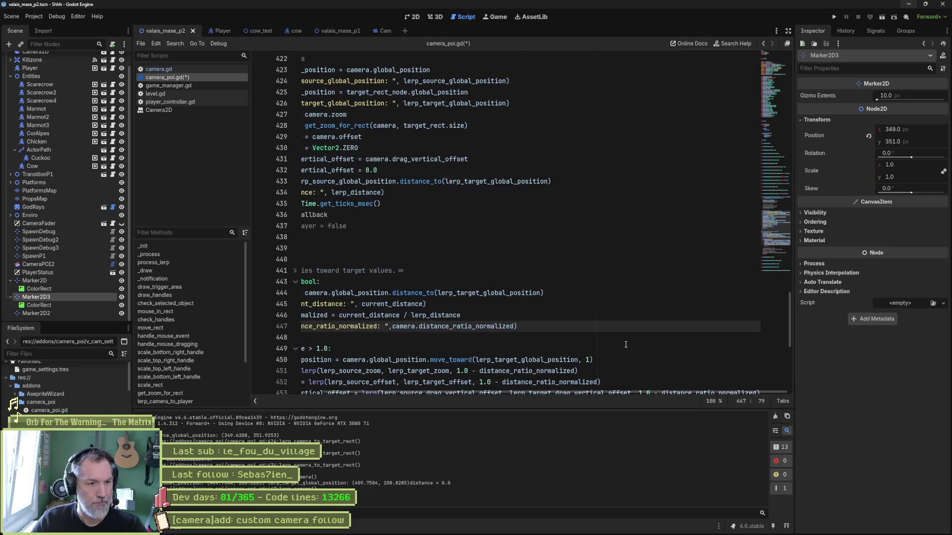
pyautogui.press('F5')
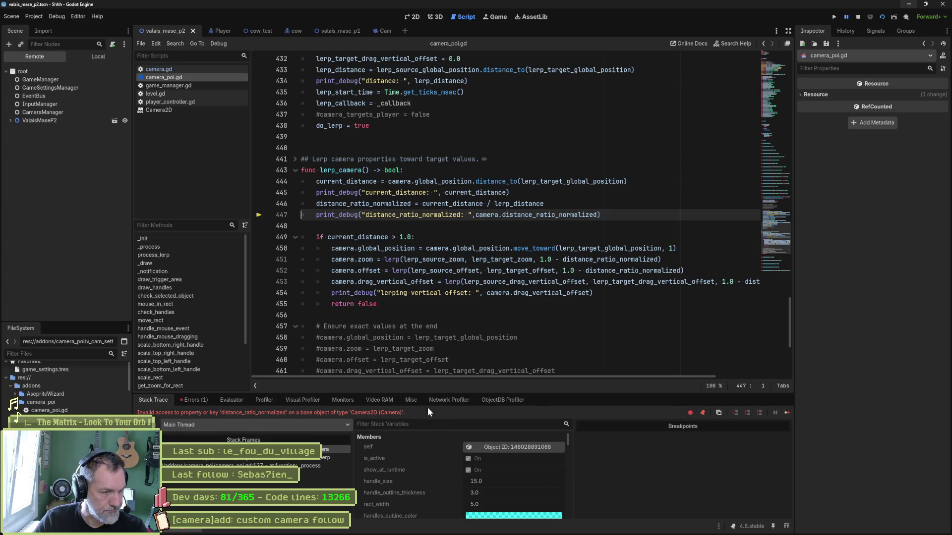
# Stop the game and inspect the current_distance and lerp_distance variables on line 446.
pyautogui.press('F8')
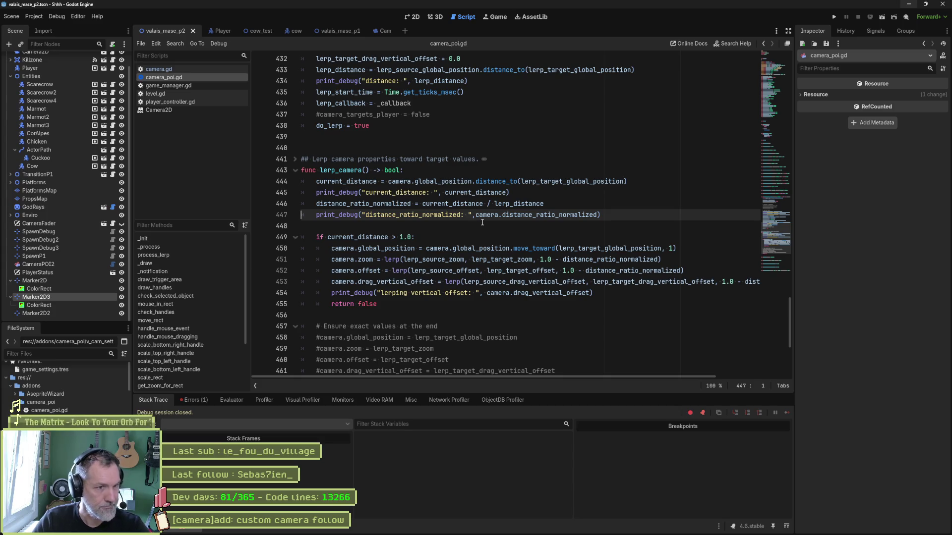
pyautogui.click(461, 204)
pyautogui.doubleClick(461, 203)
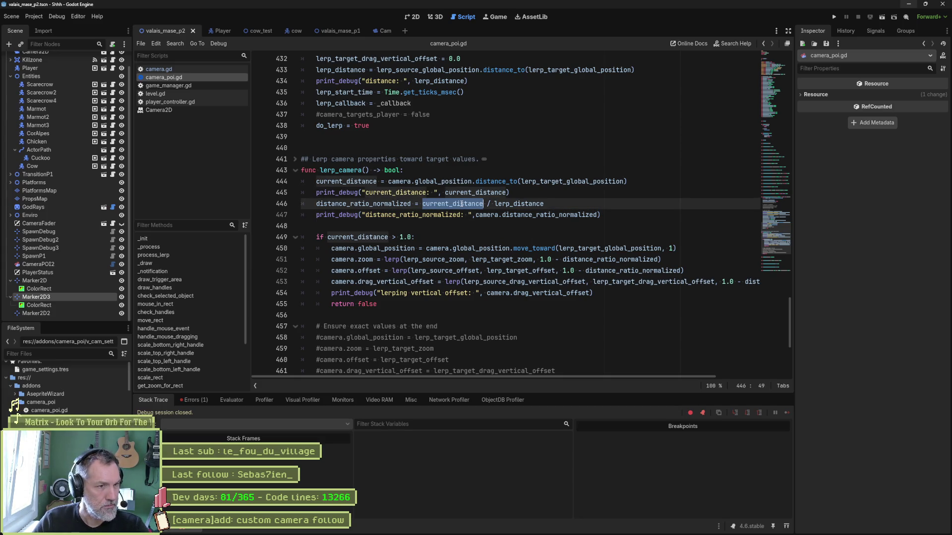
pyautogui.doubleClick(511, 204)
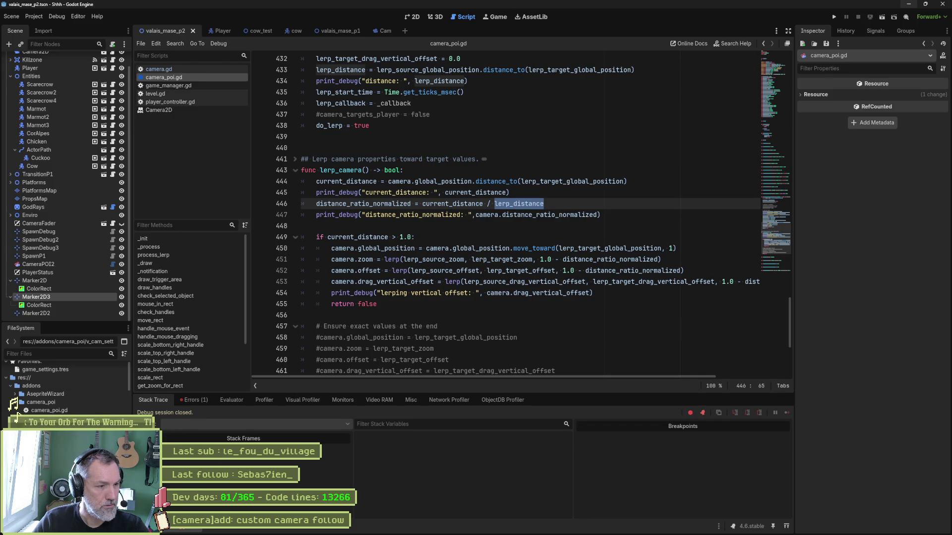
# Follow the distance_ratio_normalized error to line 447 and delete its 'camera.' prefix.
pyautogui.click(148, 527)
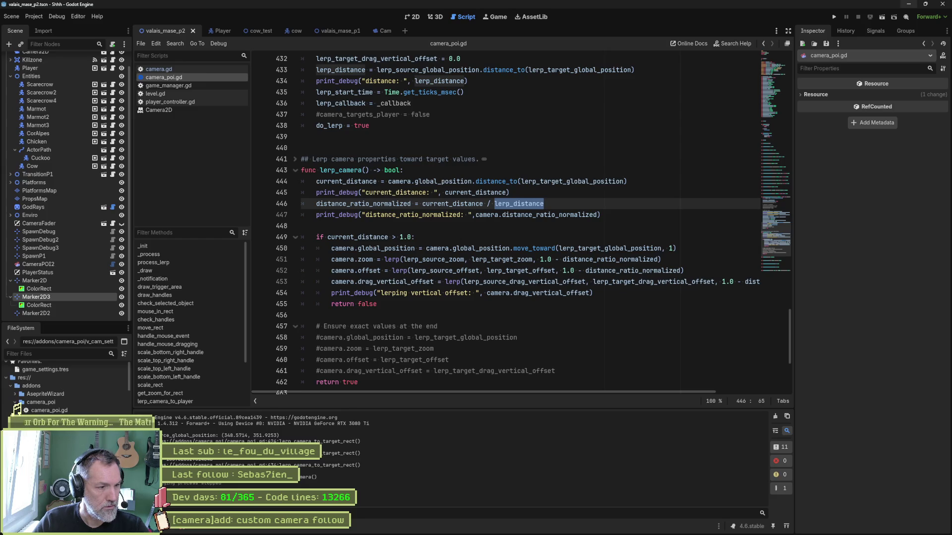
pyautogui.click(183, 527)
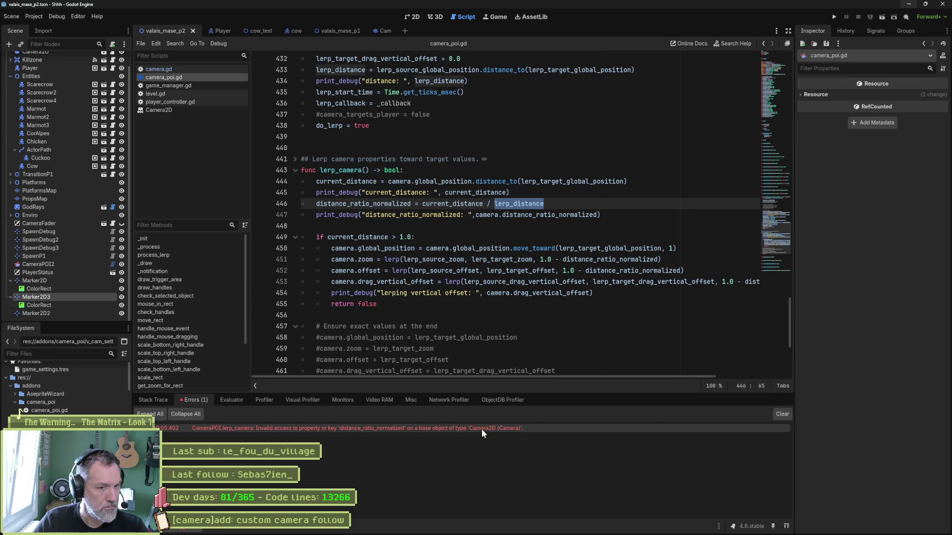
pyautogui.moveTo(497, 429)
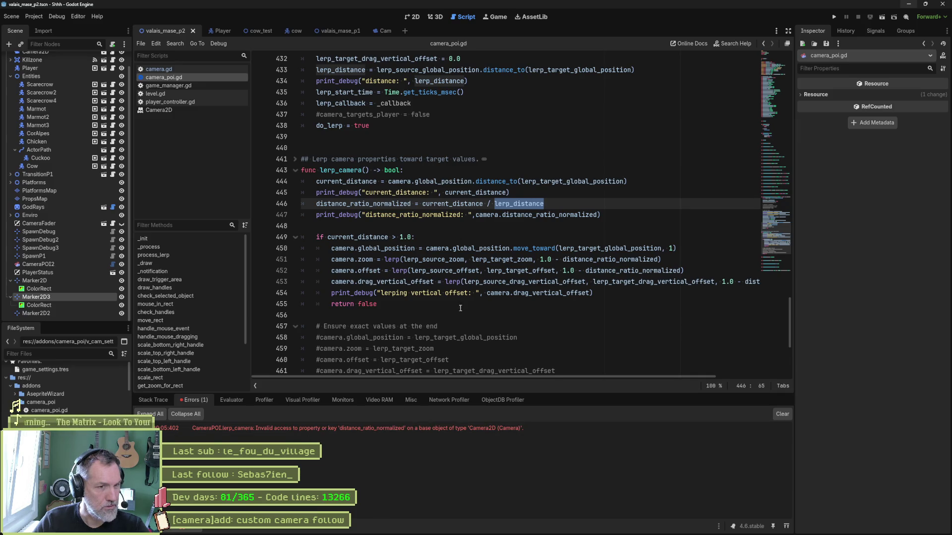
pyautogui.click(408, 428)
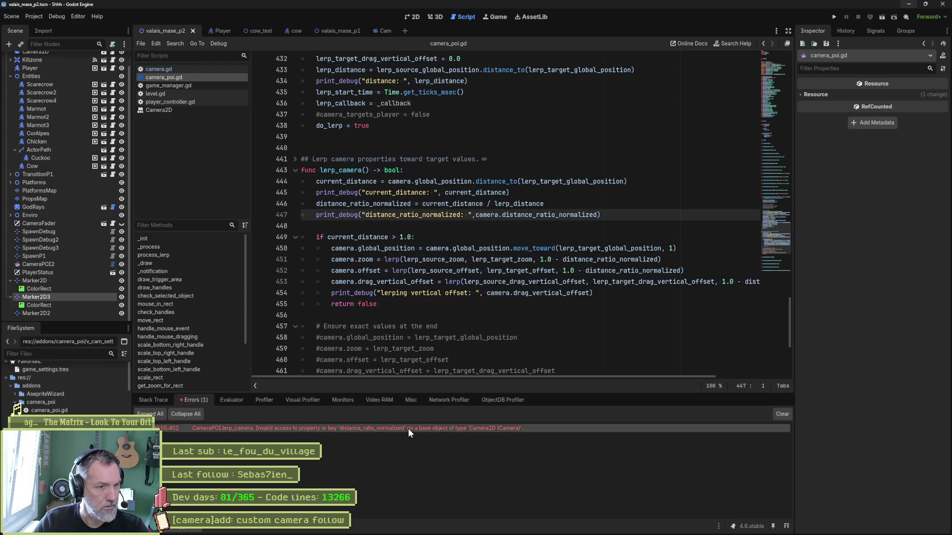
pyautogui.moveTo(158, 429)
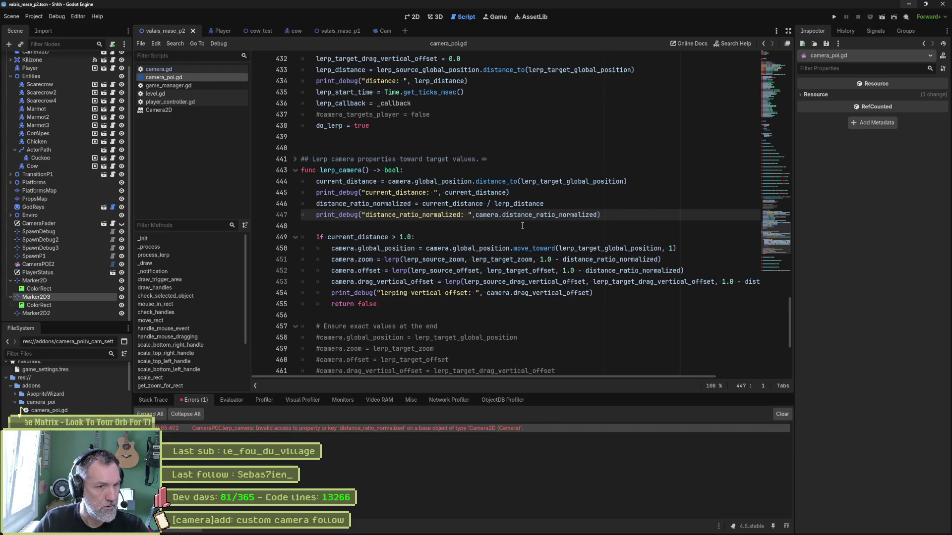
pyautogui.doubleClick(495, 214)
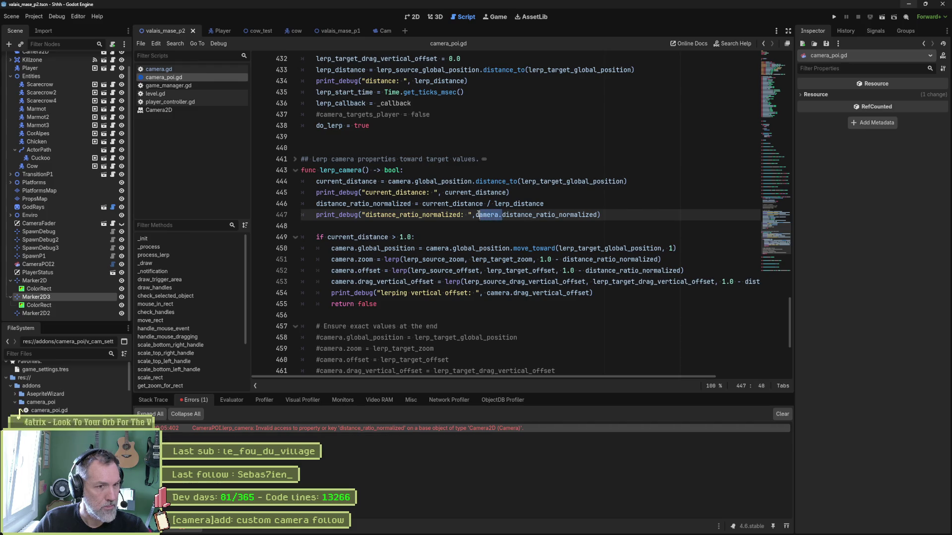
pyautogui.press('Delete')
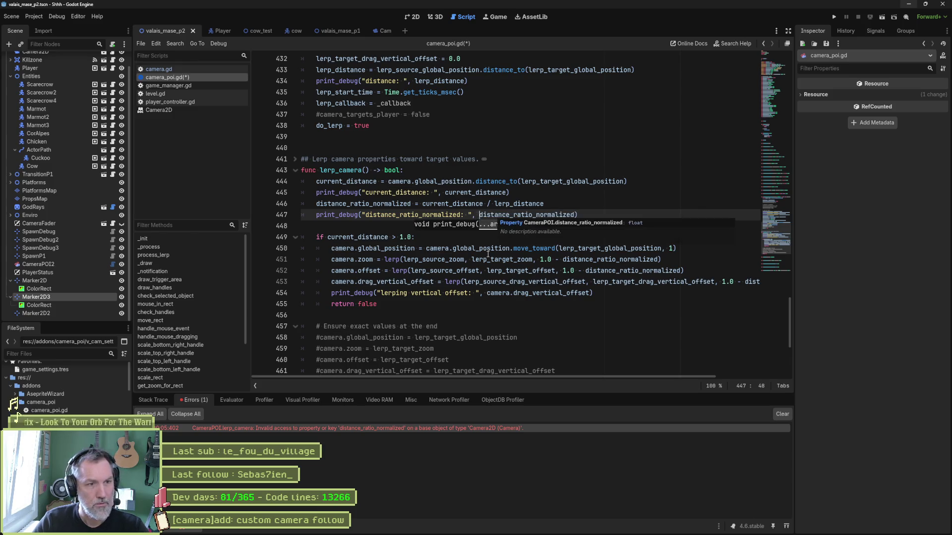
pyautogui.click(488, 258)
pyautogui.press('F5')
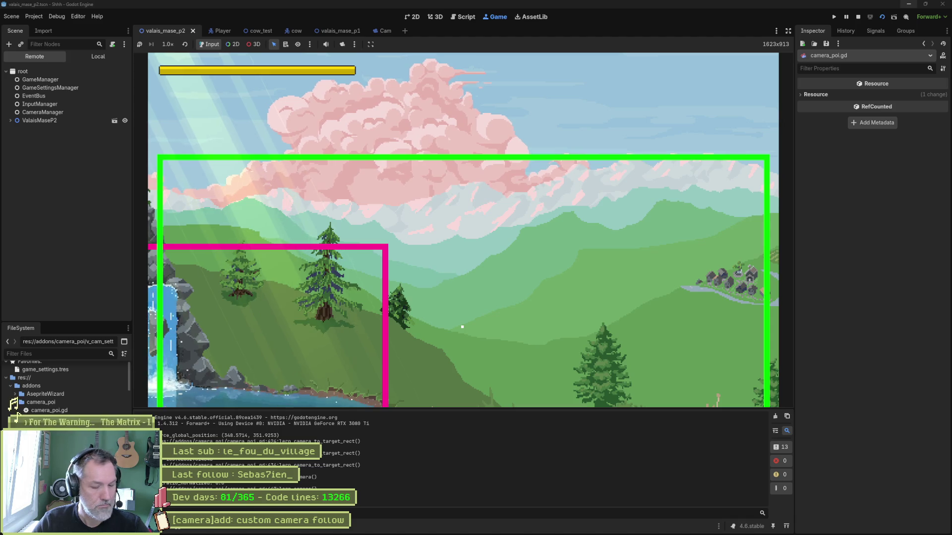
pyautogui.doubleClick(20, 411)
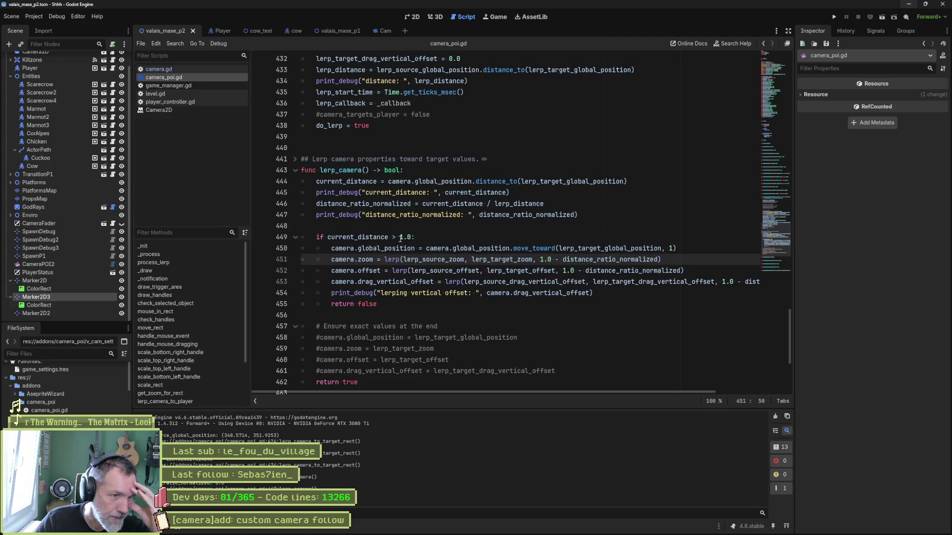
pyautogui.doubleClick(475, 192)
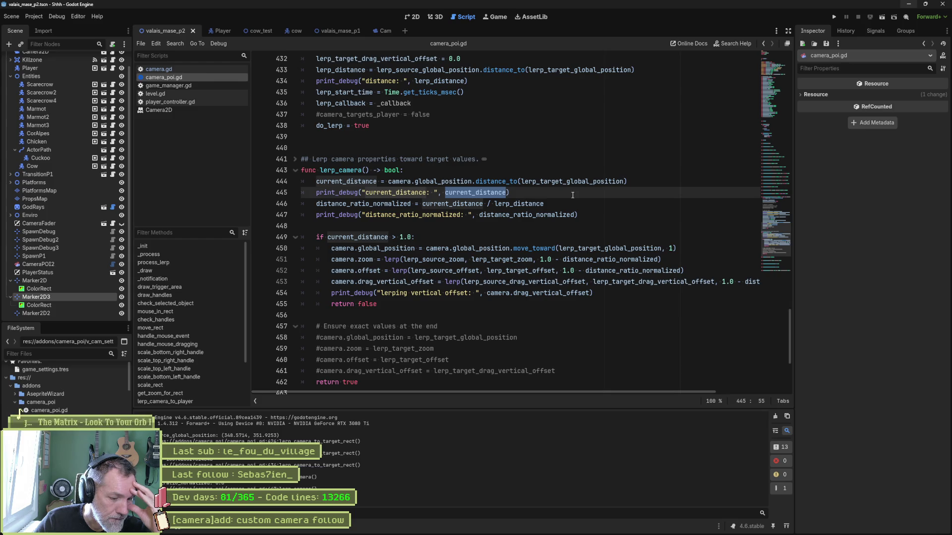
pyautogui.scroll(6, 408, 177)
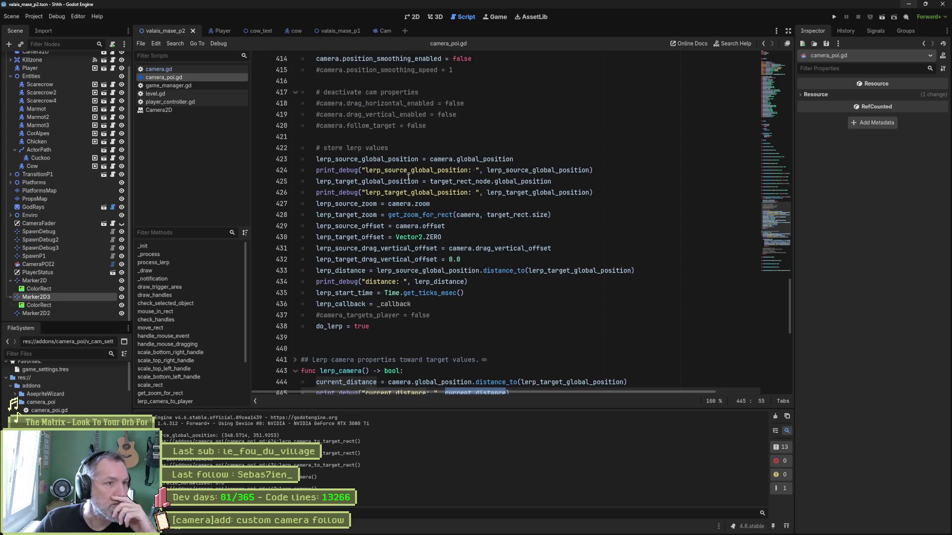
pyautogui.scroll(2, 408, 177)
pyautogui.click(316, 115)
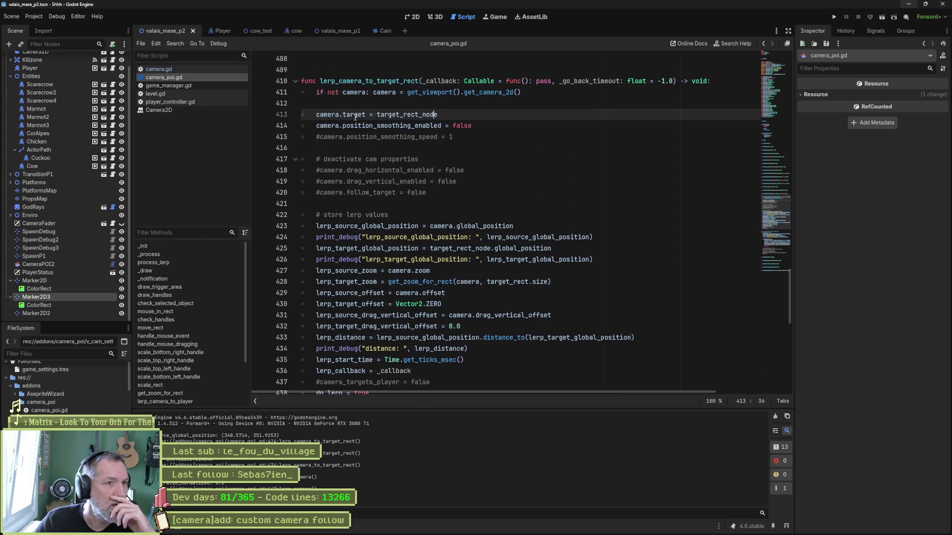
# Run the game to watch the camera, then go back to the follow_target line in camera_poi.gd.
pyautogui.press('F5')
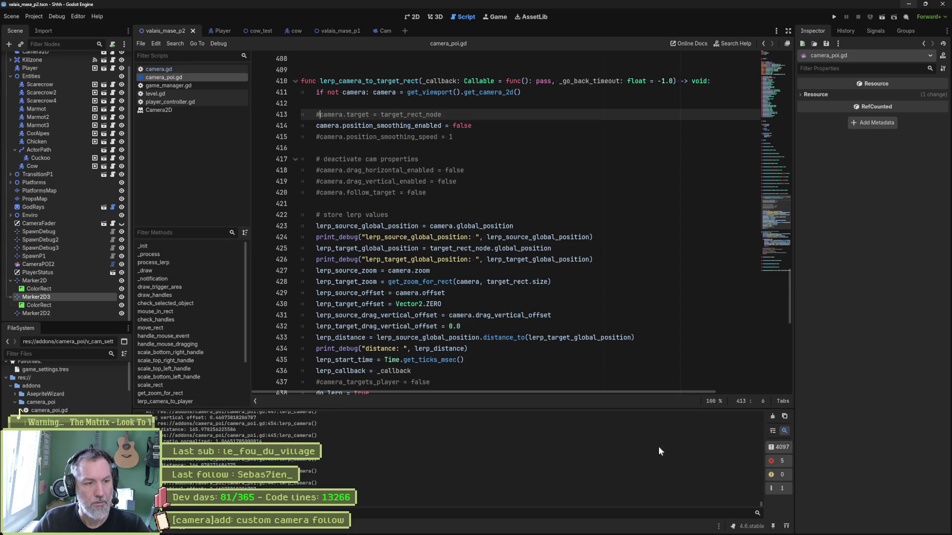
pyautogui.moveTo(760, 502); pyautogui.dragTo(757, 402)
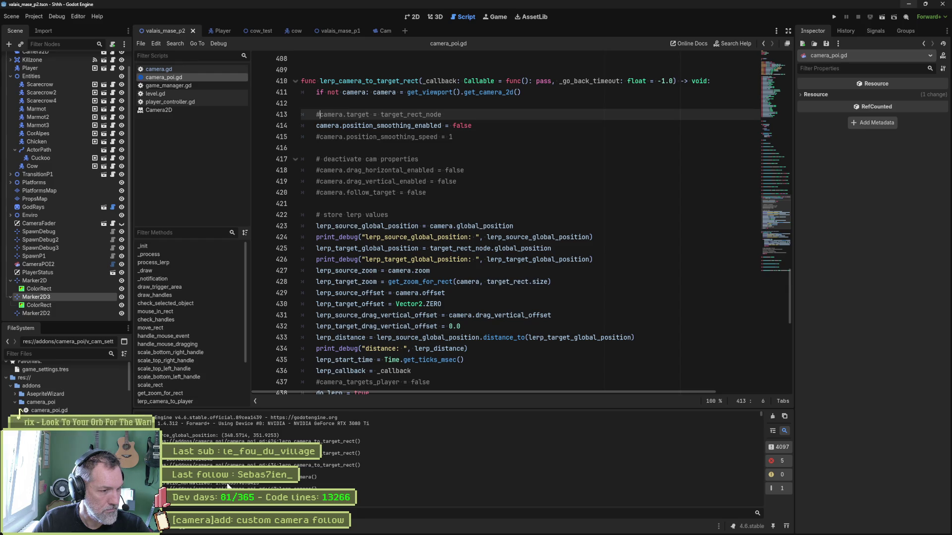
pyautogui.scroll(-1, 227, 487)
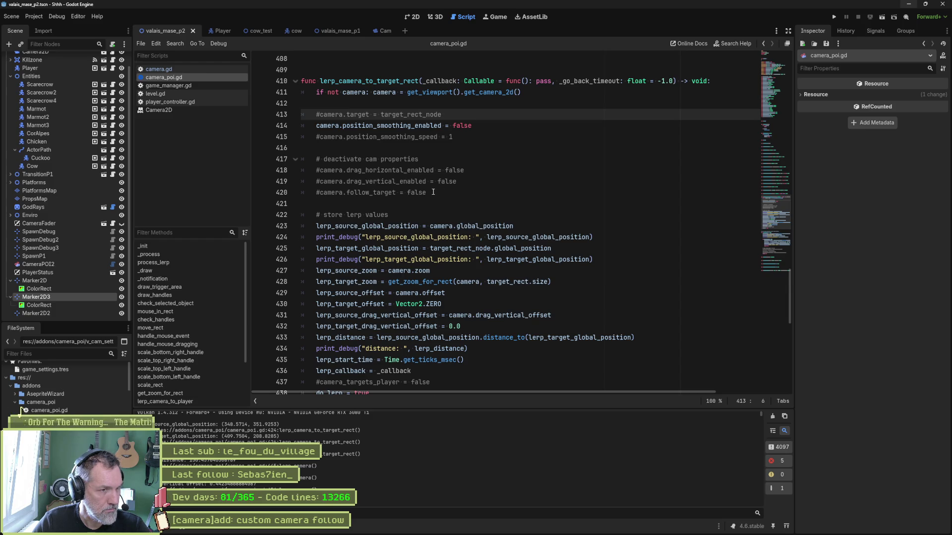
pyautogui.click(433, 192)
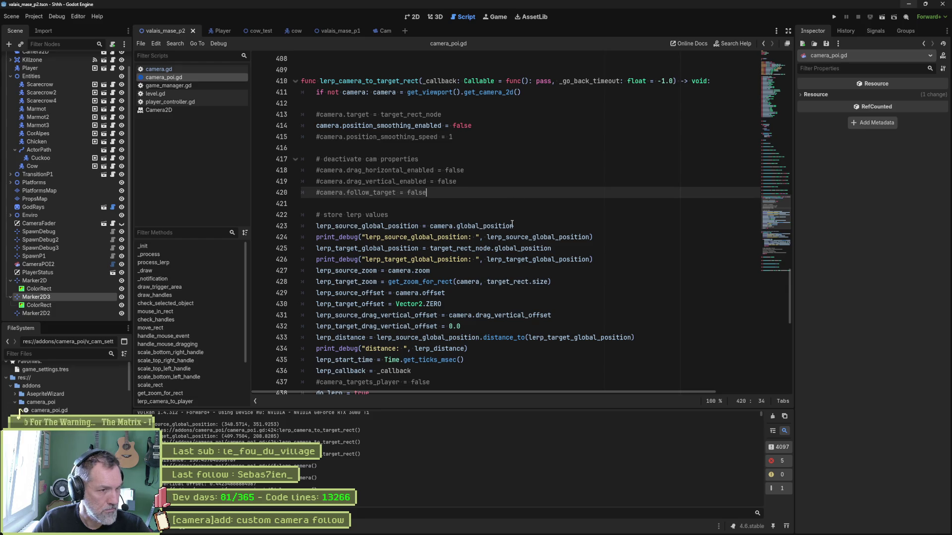
pyautogui.scroll(-1, 505, 224)
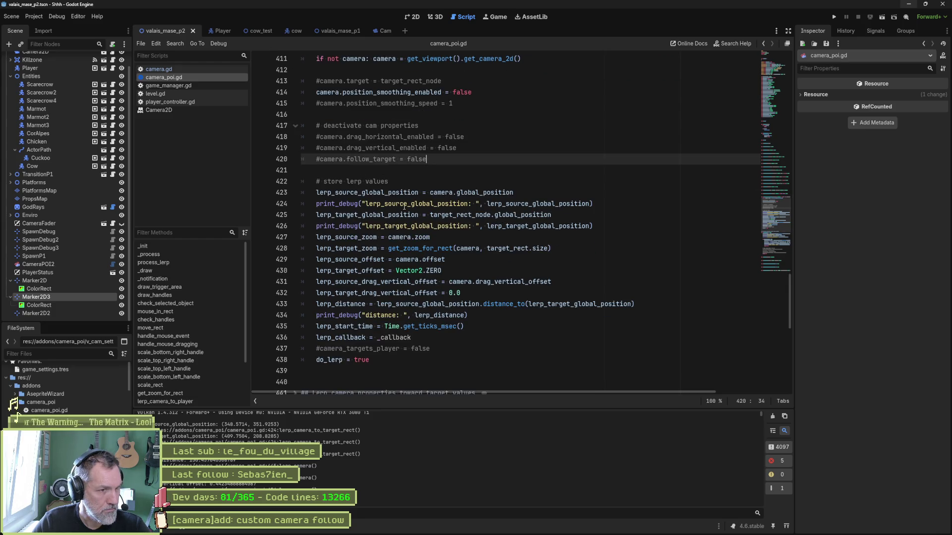
# Comment out the lerp_source_global_position, lerp_target_global_position and distance debug prints.
pyautogui.click(318, 205)
pyautogui.write('#')
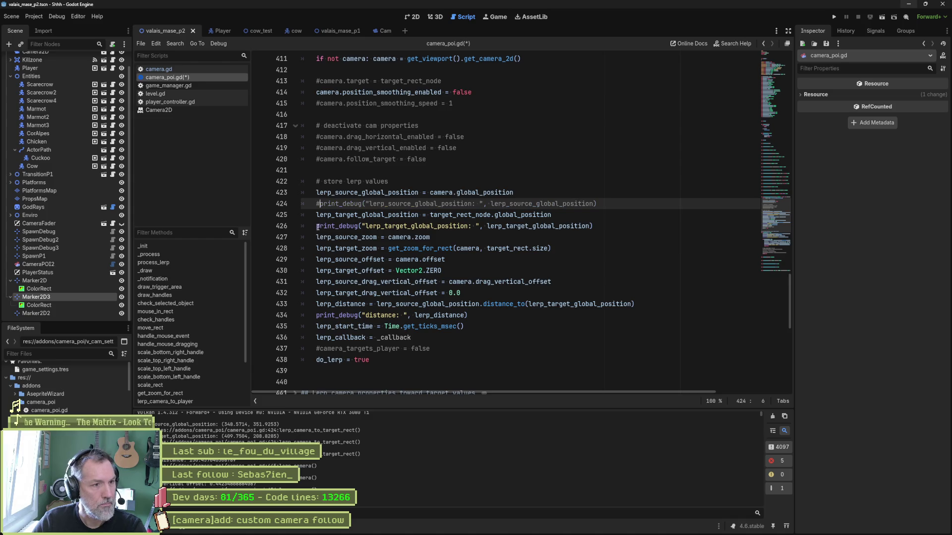
pyautogui.click(317, 226)
pyautogui.write('#')
pyautogui.click(317, 316)
pyautogui.write('#')
# Comment out the current_distance and distance_ratio_normalized prints, then run the scene to retest.
pyautogui.scroll(-5, 347, 292)
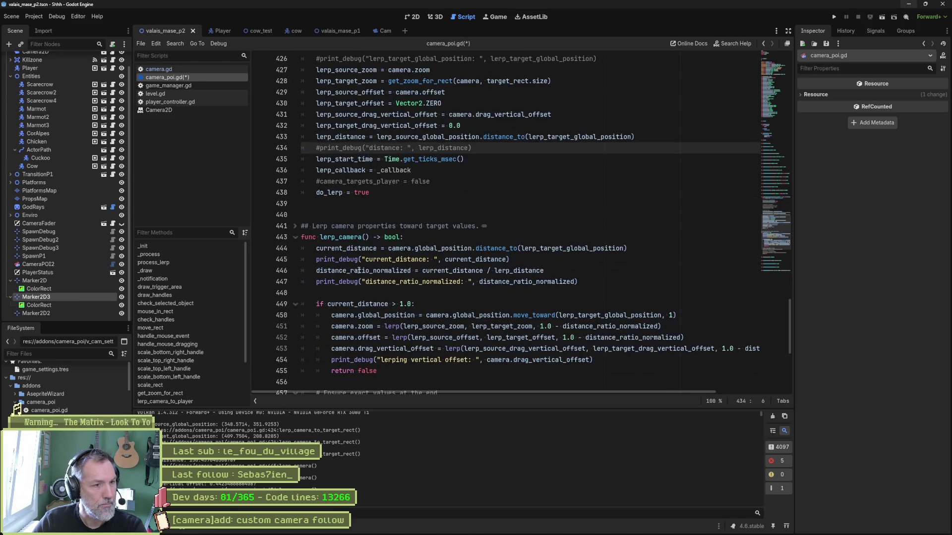
pyautogui.click(317, 260)
pyautogui.write('#')
pyautogui.click(317, 281)
pyautogui.write('#')
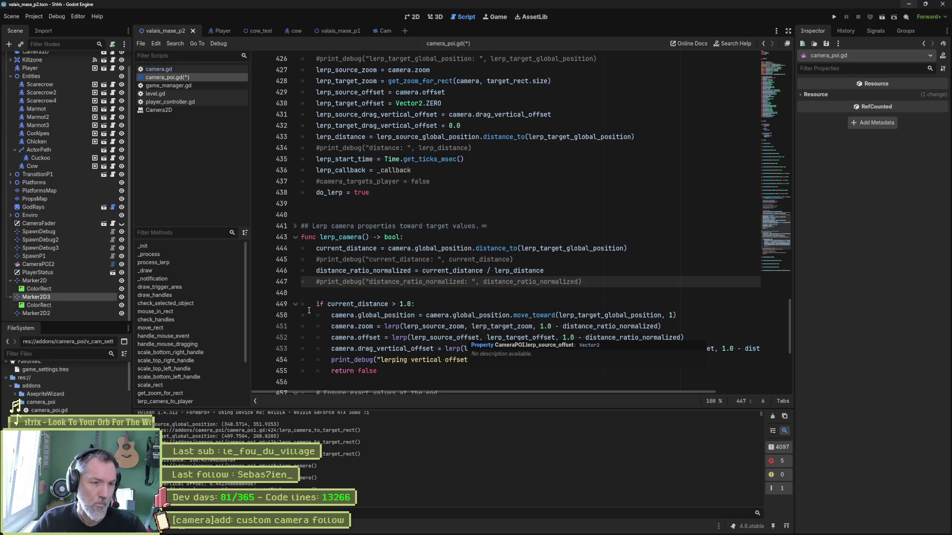
pyautogui.press('F6')
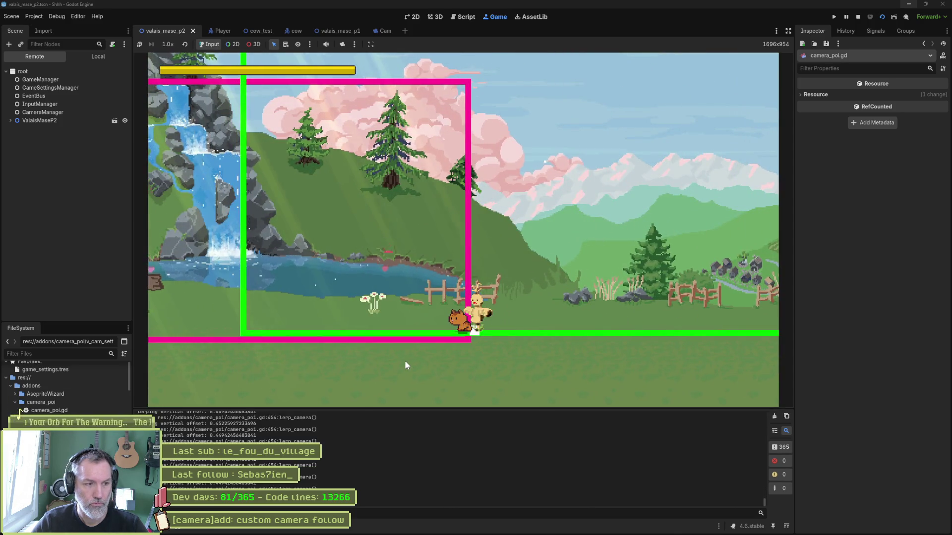
# Stop the game, uncomment line 447, and make it print current_distance with a 'current_distance' label.
pyautogui.press('F8')
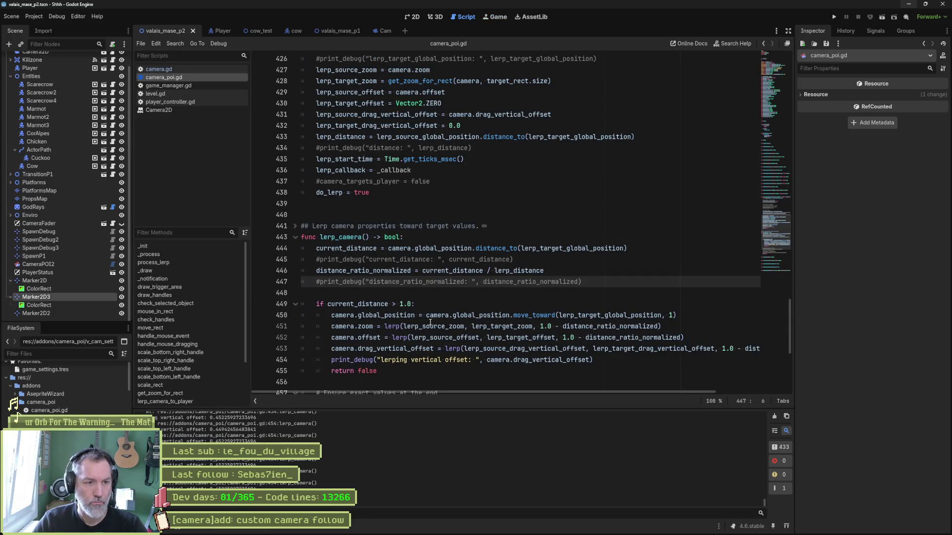
pyautogui.press('BackSpace')
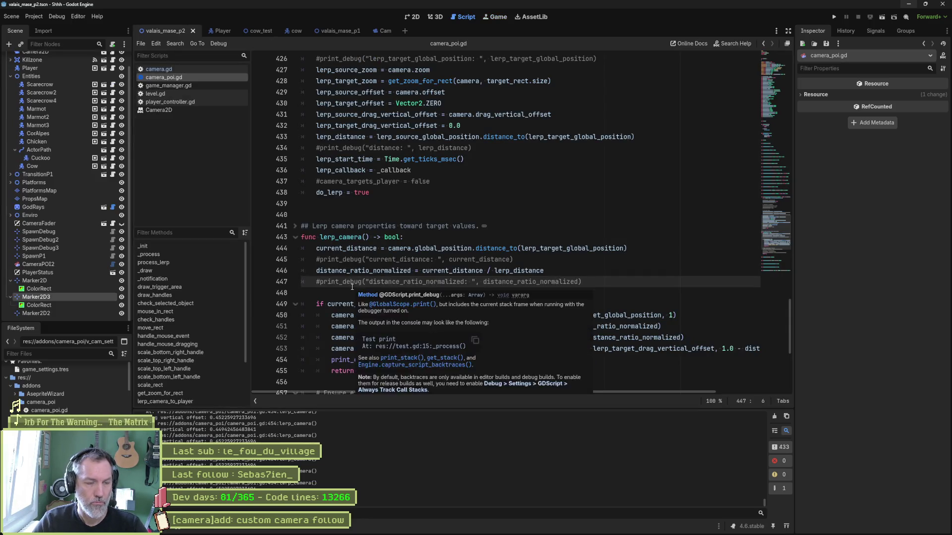
pyautogui.doubleClick(364, 302)
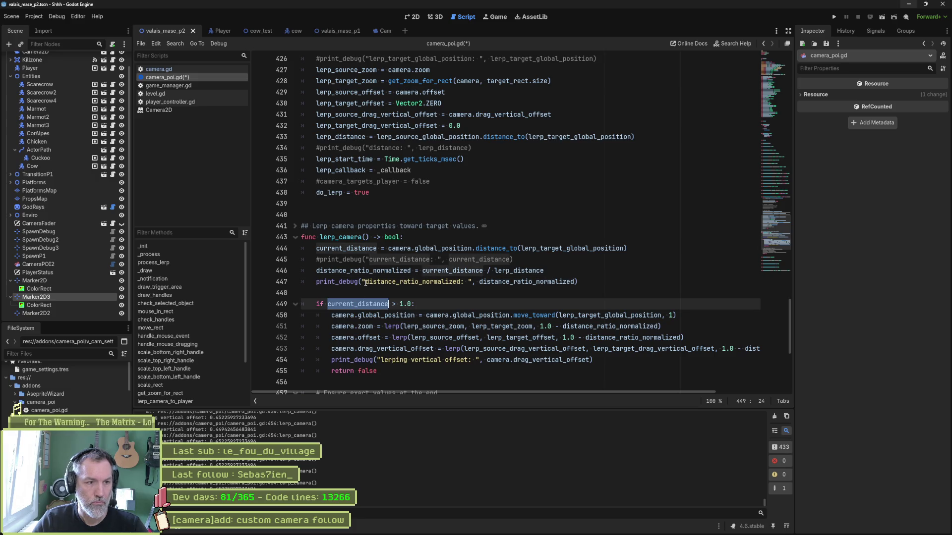
pyautogui.hotkey('ctrl', 'c')
pyautogui.doubleClick(370, 281)
pyautogui.hotkey('ctrl', 'v')
pyautogui.doubleClick(490, 282)
pyautogui.hotkey('ctrl', 'v')
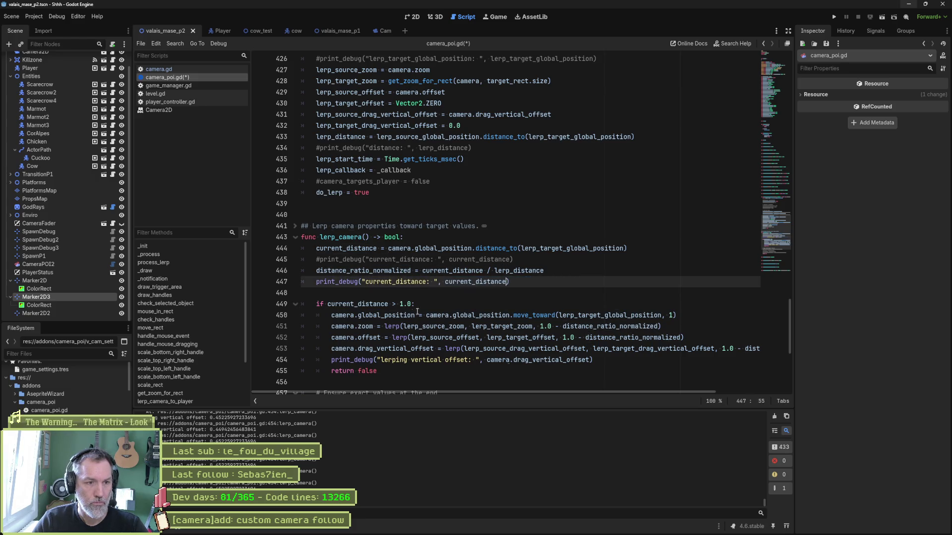
# Comment out the vertical offset debug print and run the current scene to test.
pyautogui.click(331, 365)
pyautogui.hotkey('ctrl', 'k')
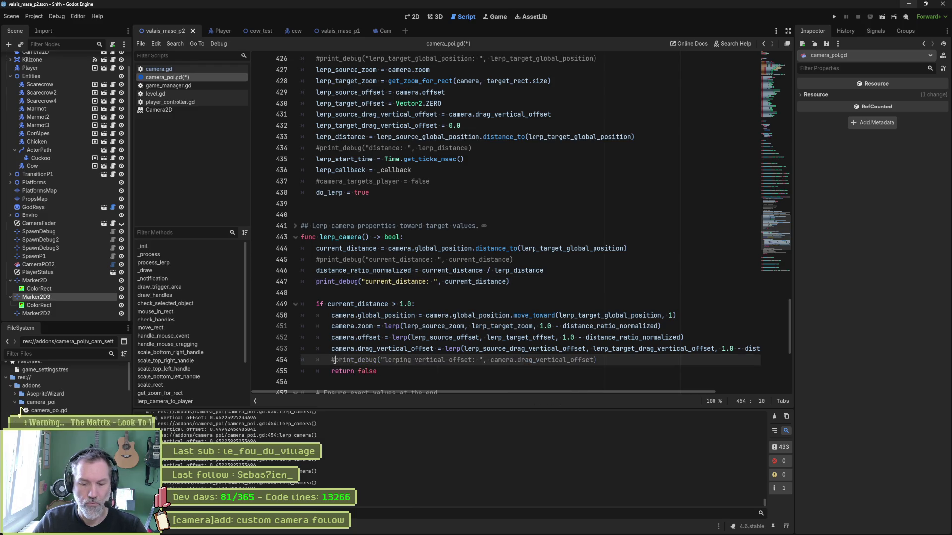
pyautogui.press('F6')
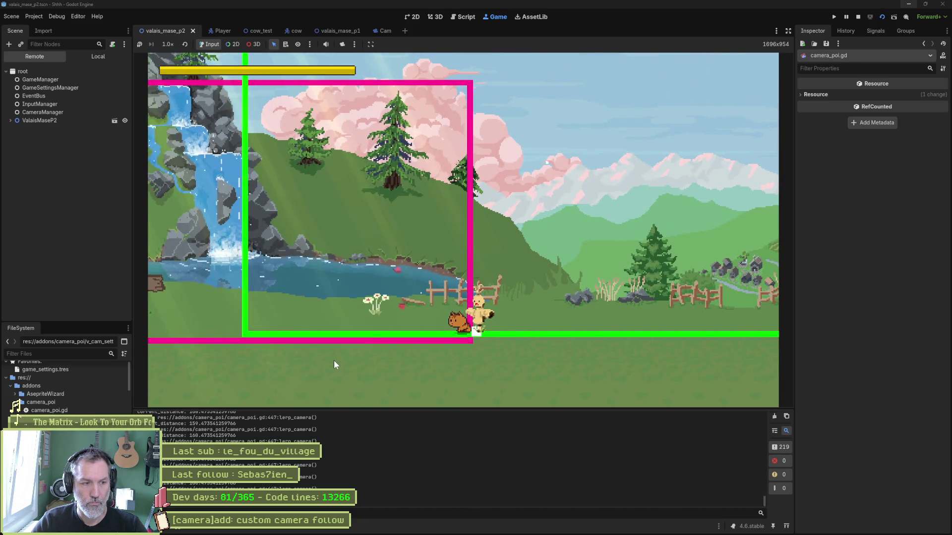
pyautogui.hotkey('ctrl', 'F3')
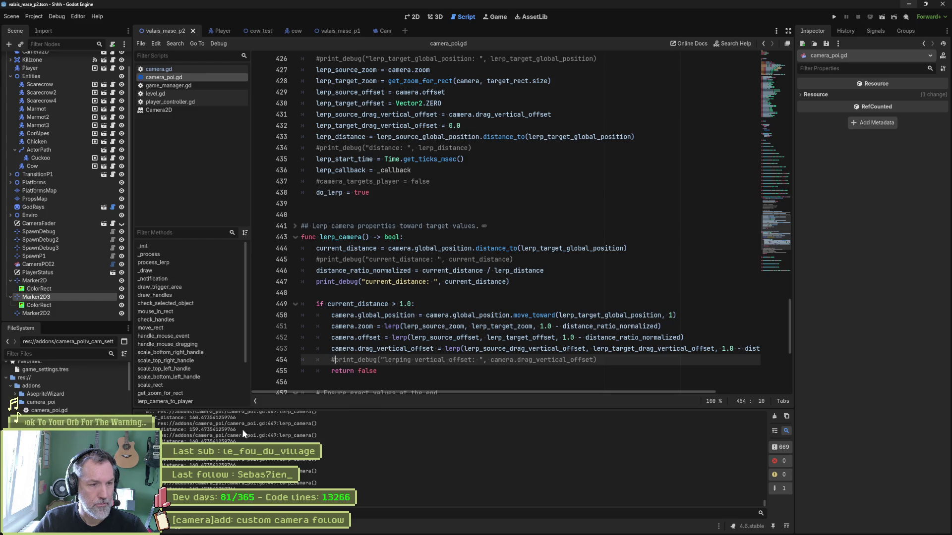
# Highlight the uses of current_distance, distance_ratio_normalized and lerp_target_global_position in lerp_camera.
pyautogui.doubleClick(362, 304)
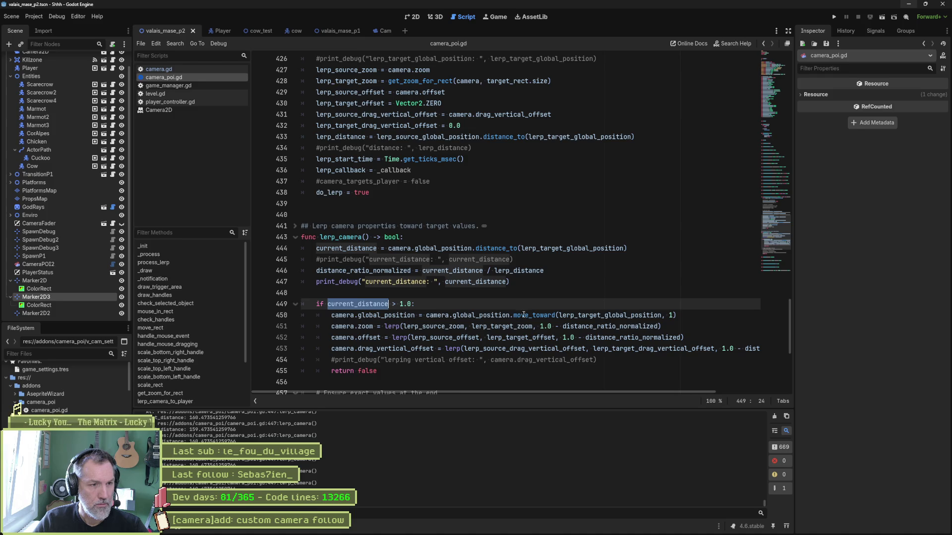
pyautogui.click(373, 271)
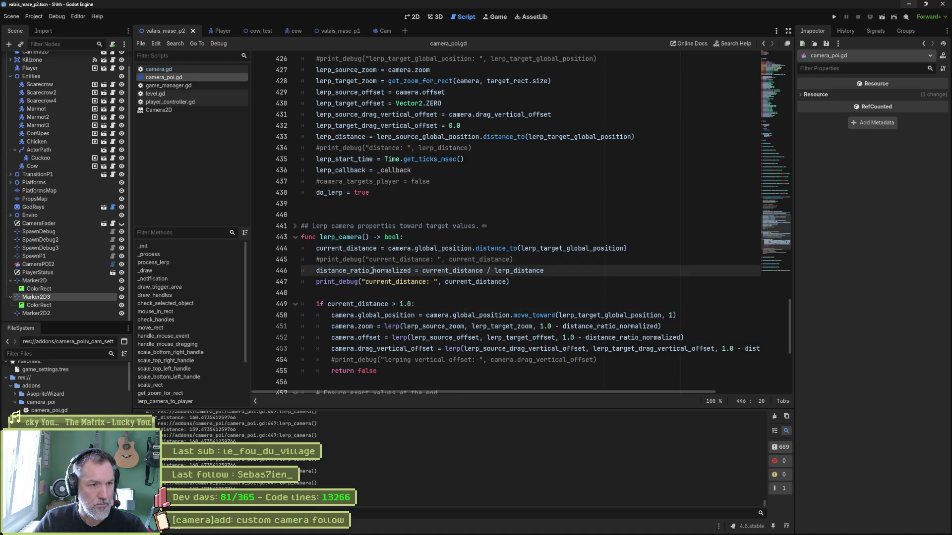
pyautogui.doubleClick(373, 271)
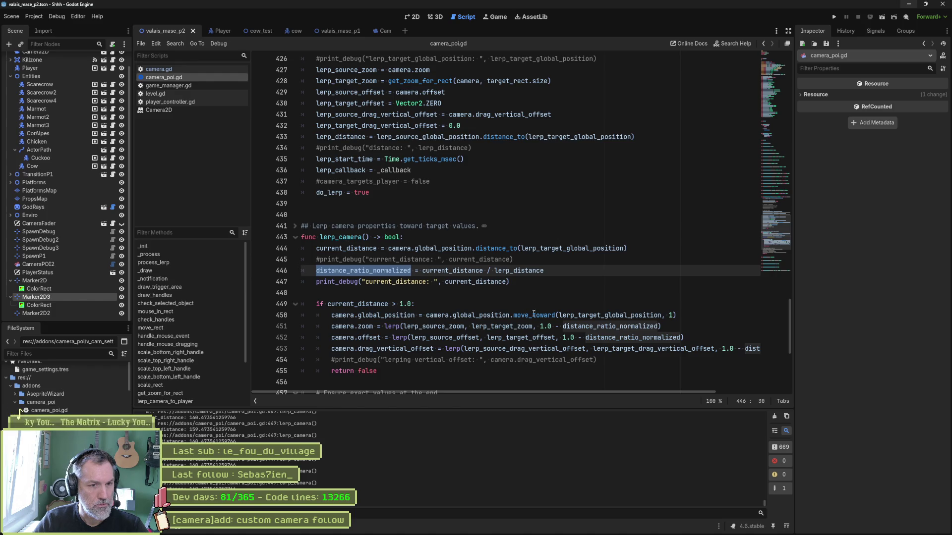
pyautogui.doubleClick(571, 315)
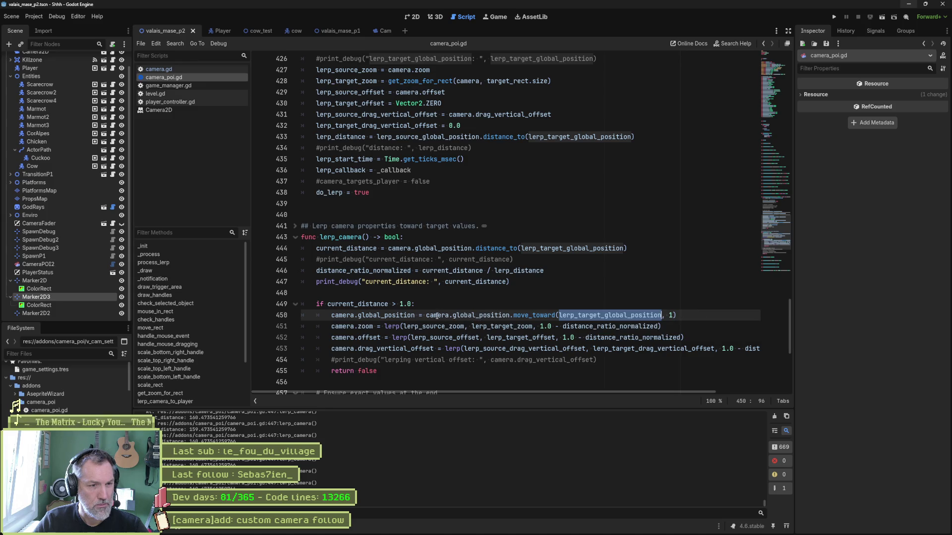
pyautogui.click(524, 283)
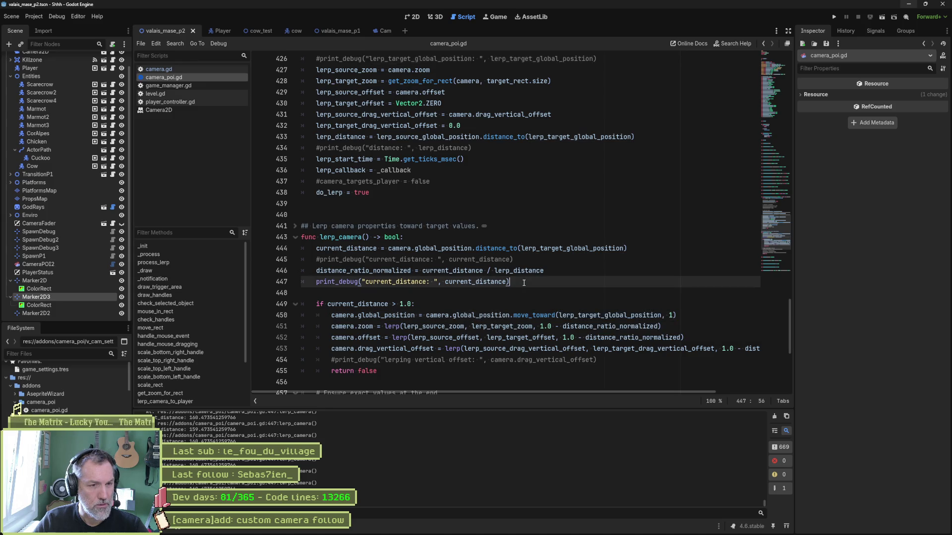
# Add a print_debug of camera.global_position on a new line below line 450.
pyautogui.moveTo(332, 318); pyautogui.dragTo(415, 318)
pyautogui.click(698, 321)
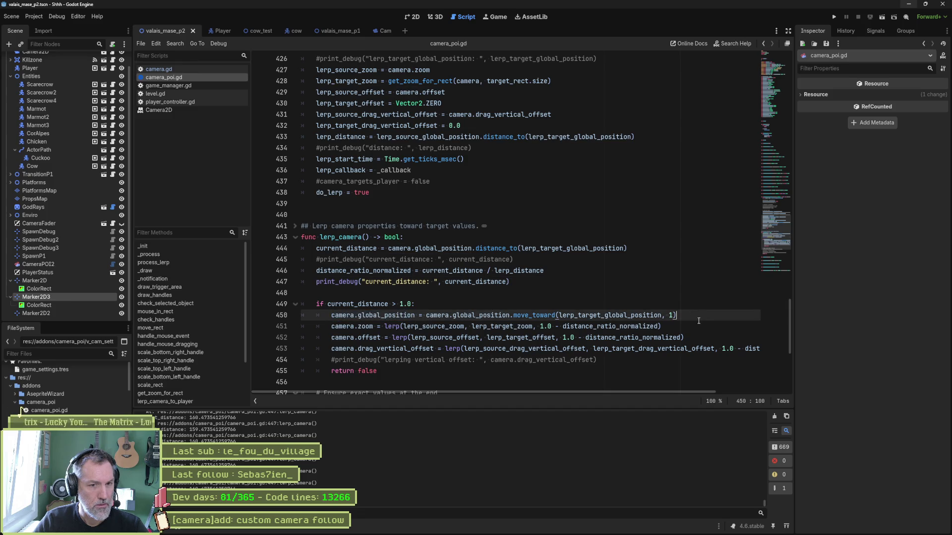
pyautogui.press('Return')
pyautogui.write('print_dehb')
pyautogui.write('("camera.global_position')
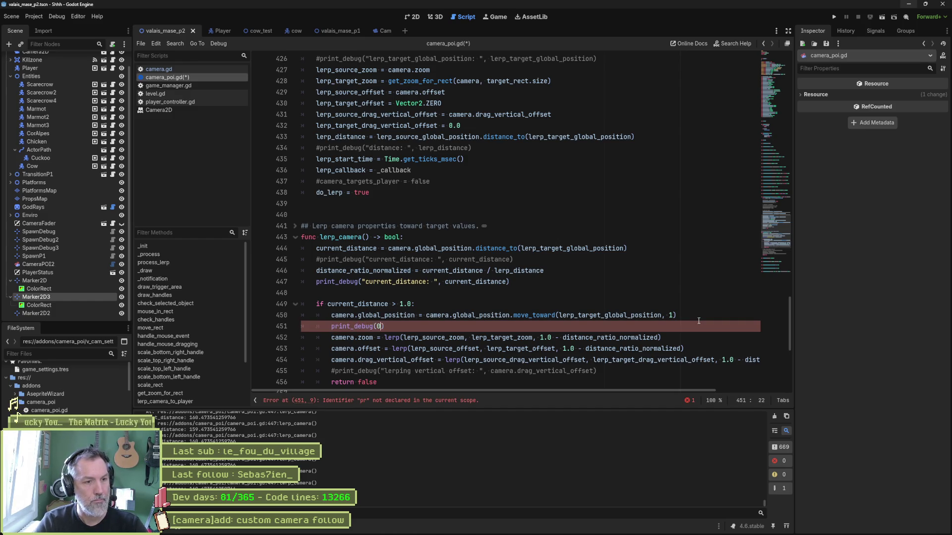
pyautogui.write(': "')
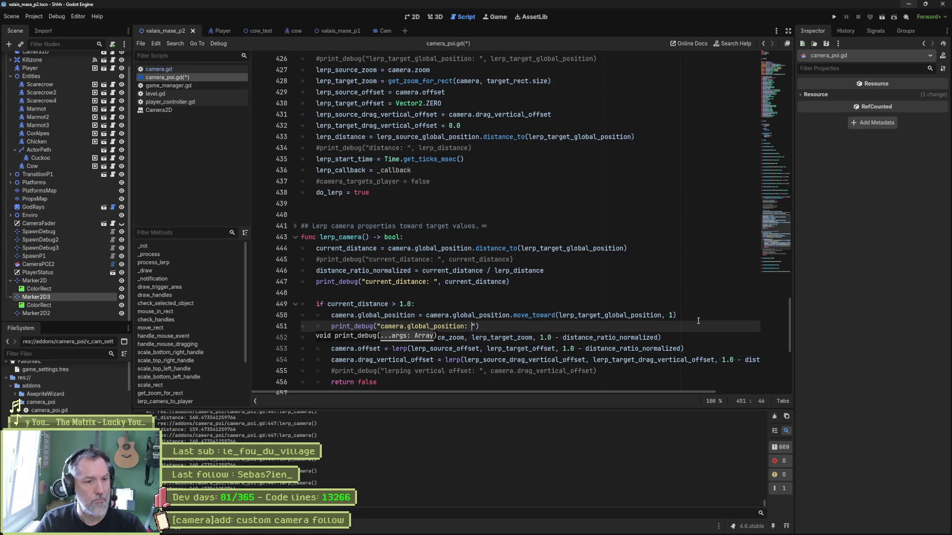
pyautogui.write('camera.global_position')
# Run the game to log the camera positions, then return to the script.
pyautogui.press('F5')
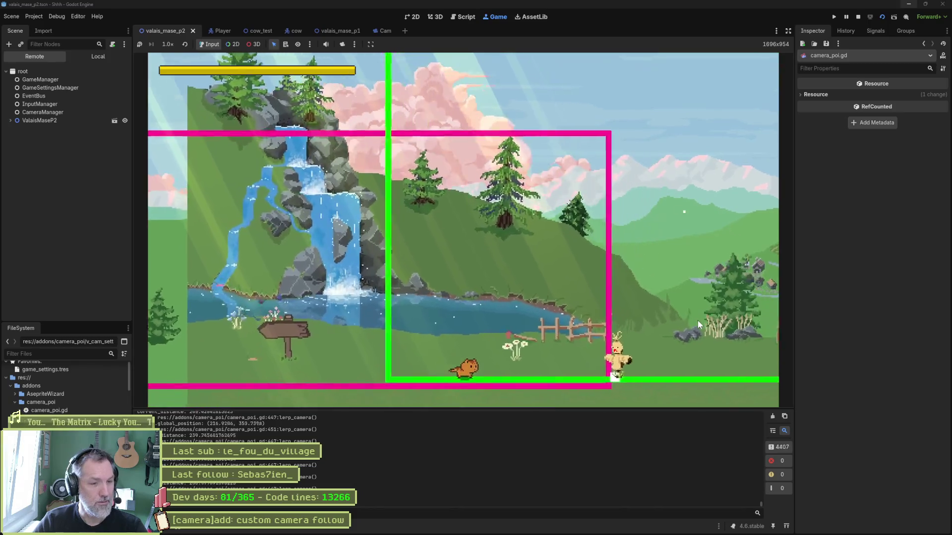
pyautogui.hotkey('ctrl', 'F3')
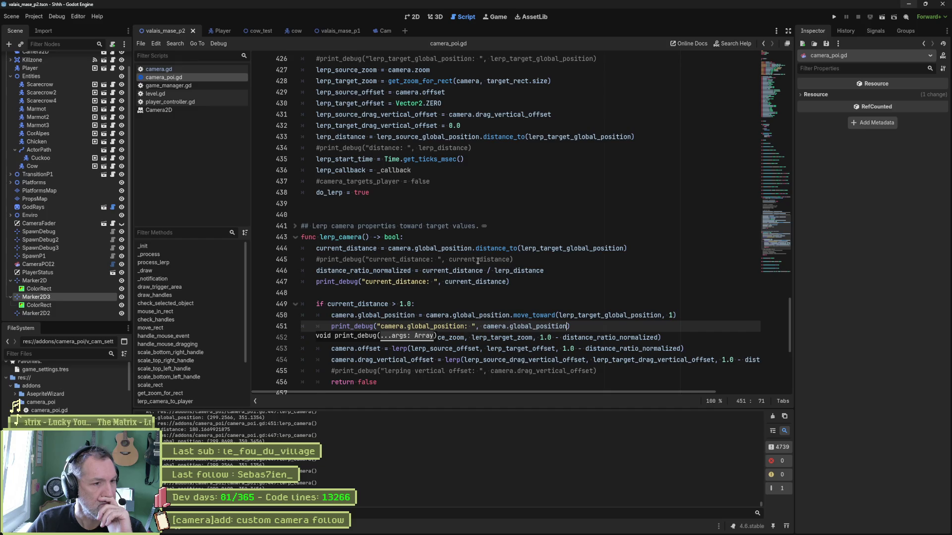
pyautogui.scroll(7, 481, 262)
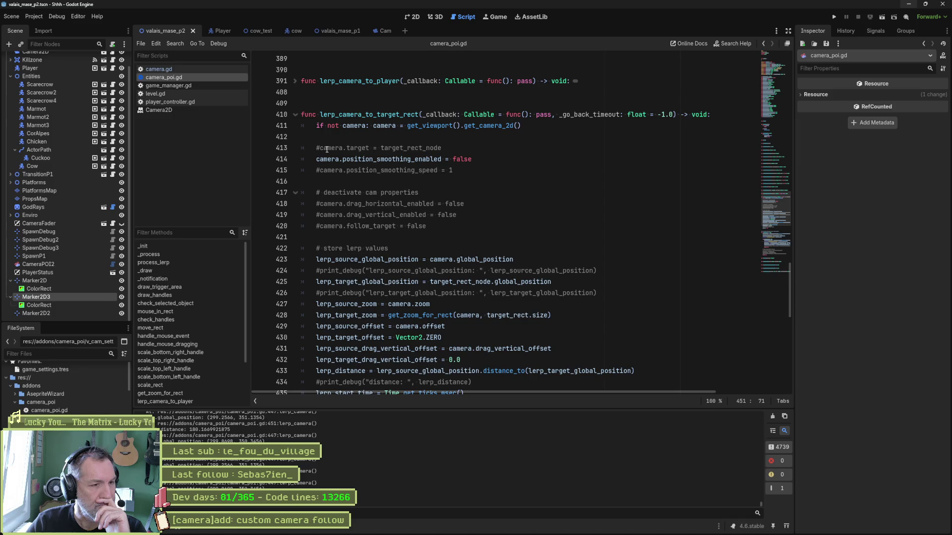
# Go to the camera.follow_target line and run the game to test the camera.
pyautogui.click(319, 225)
pyautogui.press('F5')
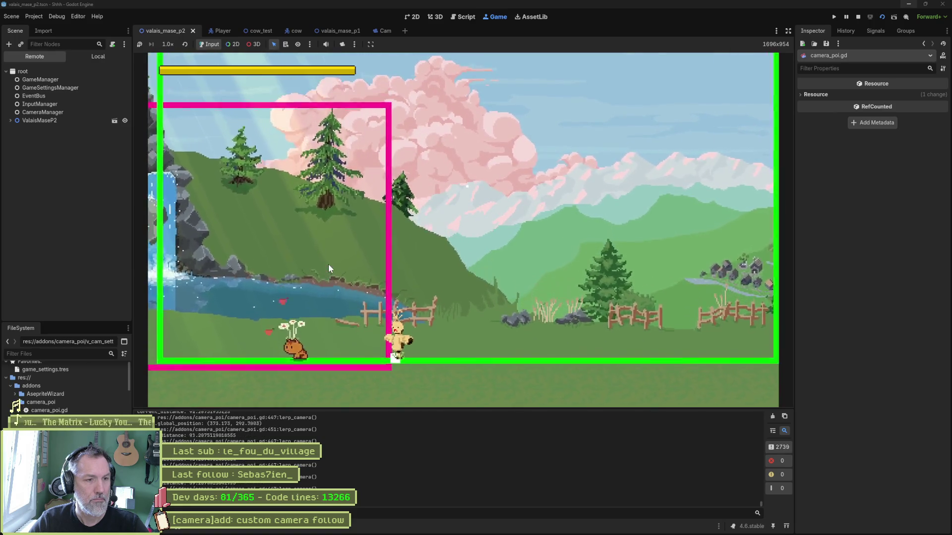
pyautogui.hotkey('ctrl', 'F3')
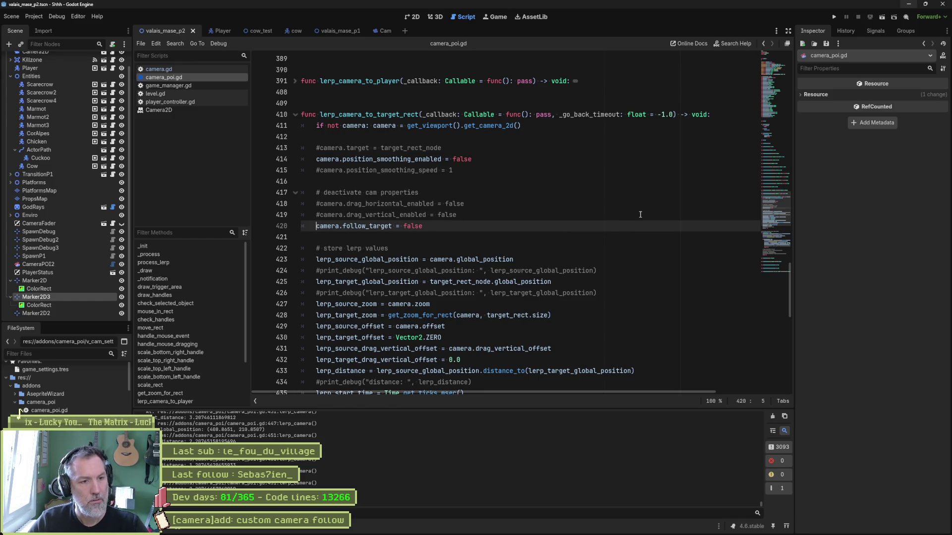
# Scroll down the script and run the game once more to retest the camera.
pyautogui.scroll(-5, 640, 214)
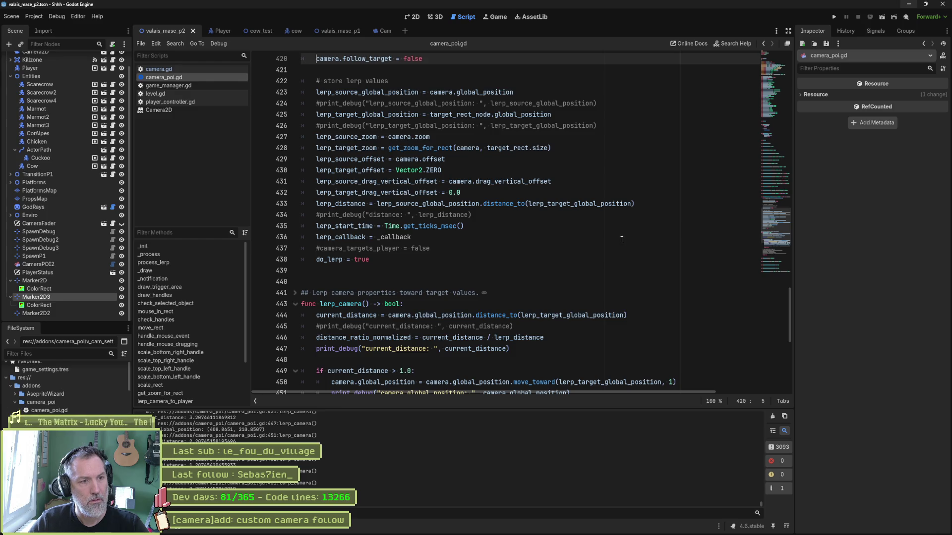
pyautogui.scroll(-1, 619, 244)
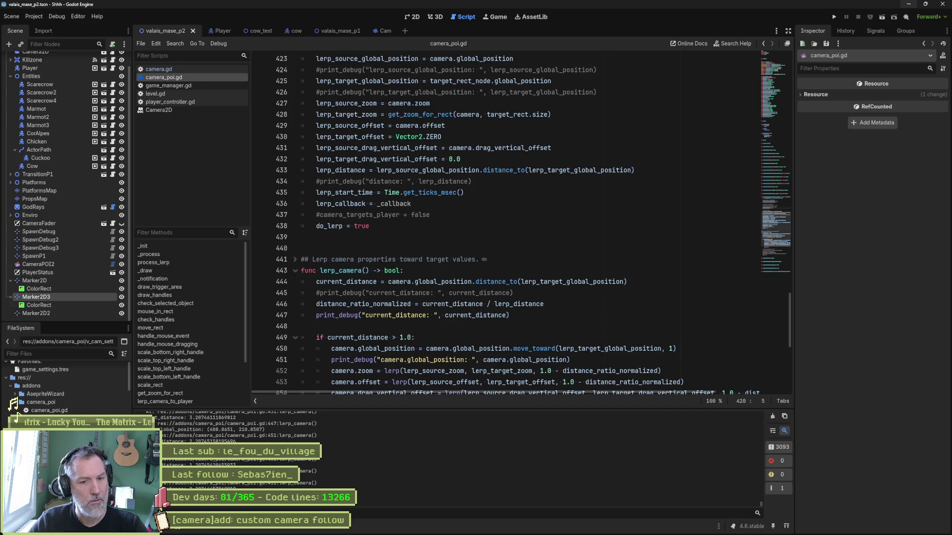
pyautogui.press('F5')
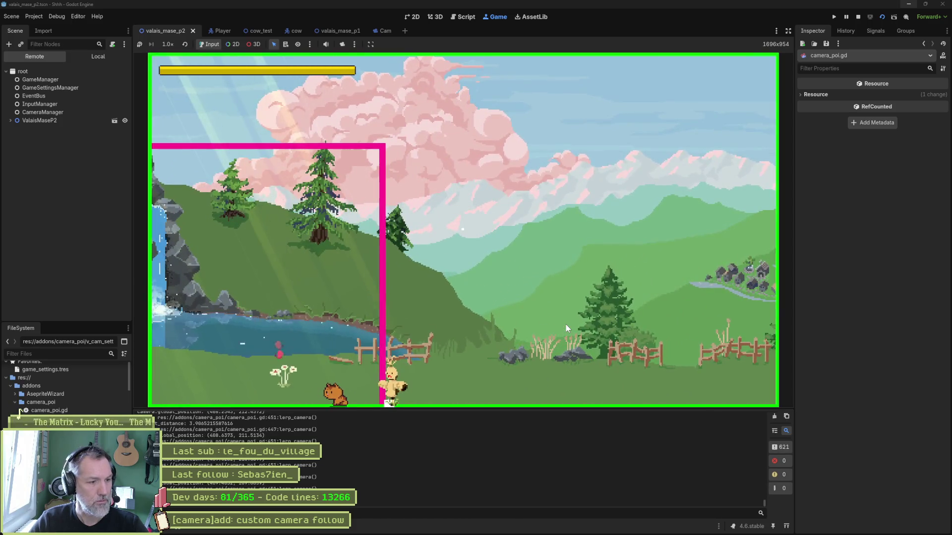
pyautogui.hotkey('ctrl', 'F3')
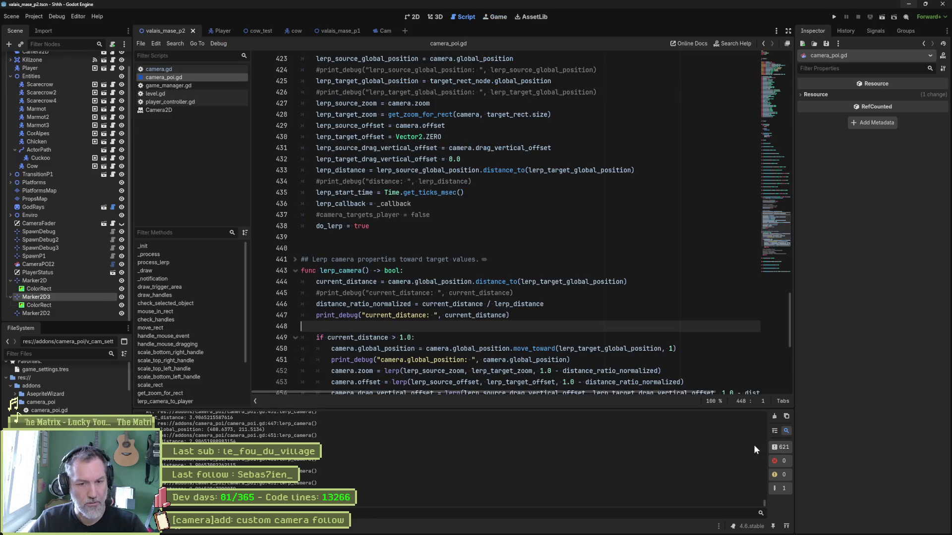
pyautogui.moveTo(625, 534)
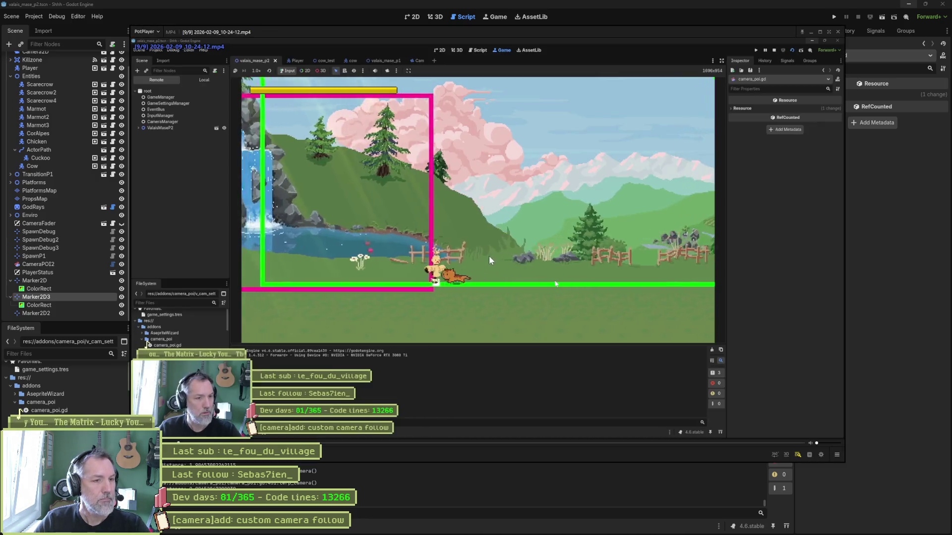
# Step the recording back and forward one frame at a time to about 0.815 s.
pyautogui.press('d')
pyautogui.press('d')
pyautogui.press('d')
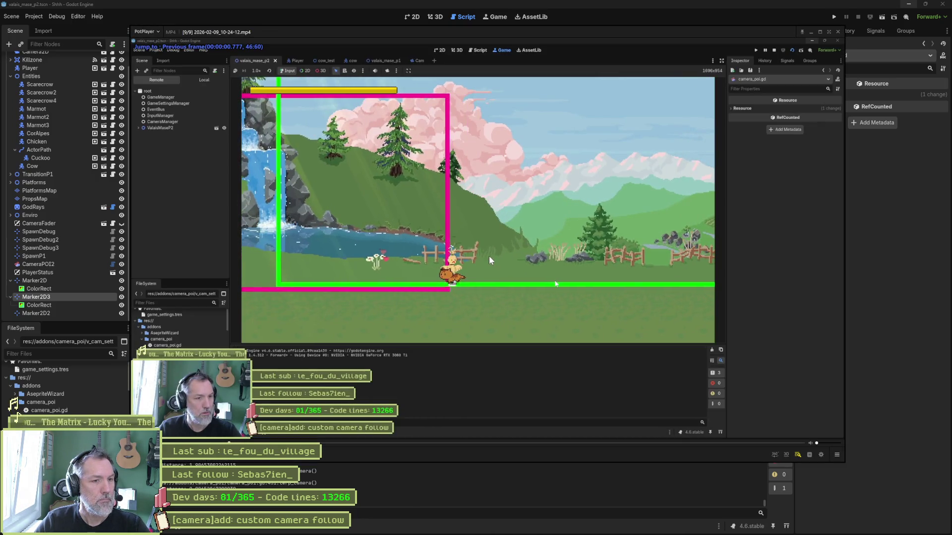
pyautogui.press('f')
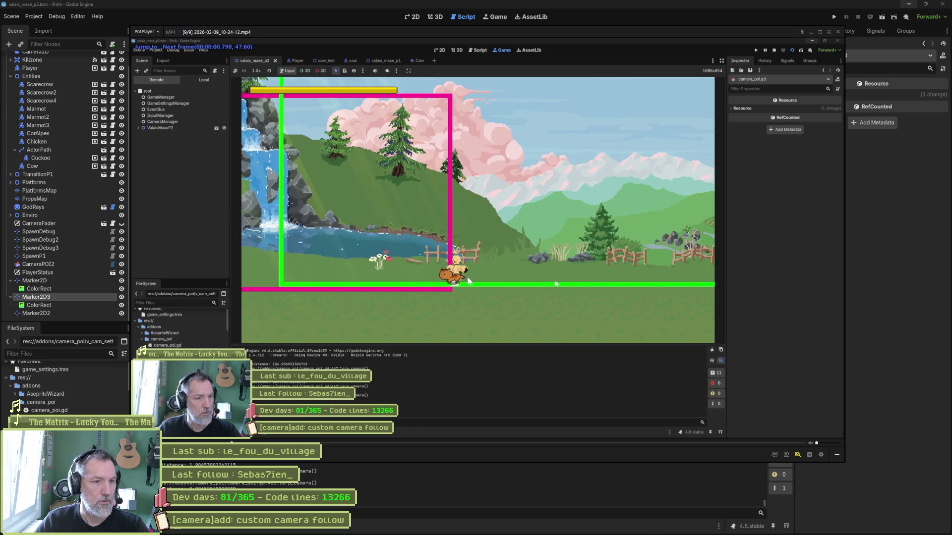
pyautogui.press('f')
pyautogui.press('d')
pyautogui.press('f')
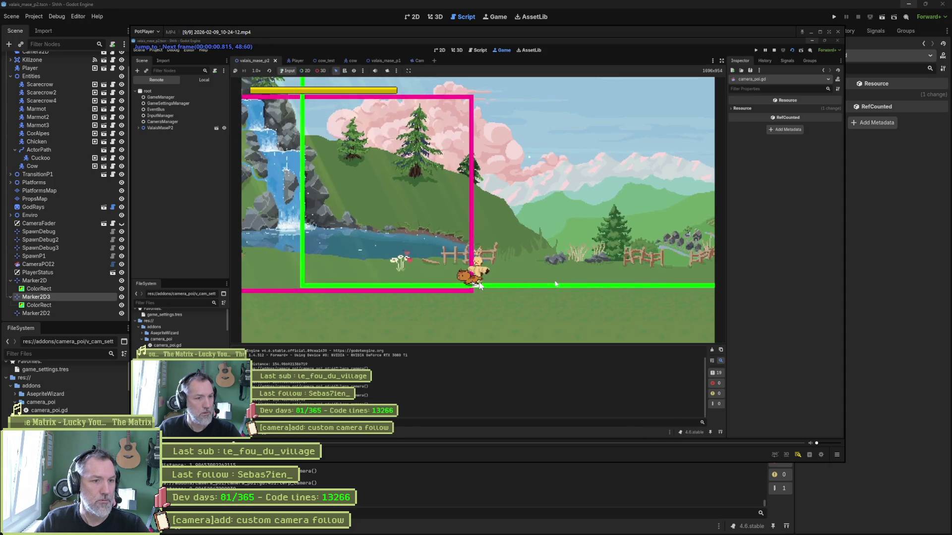
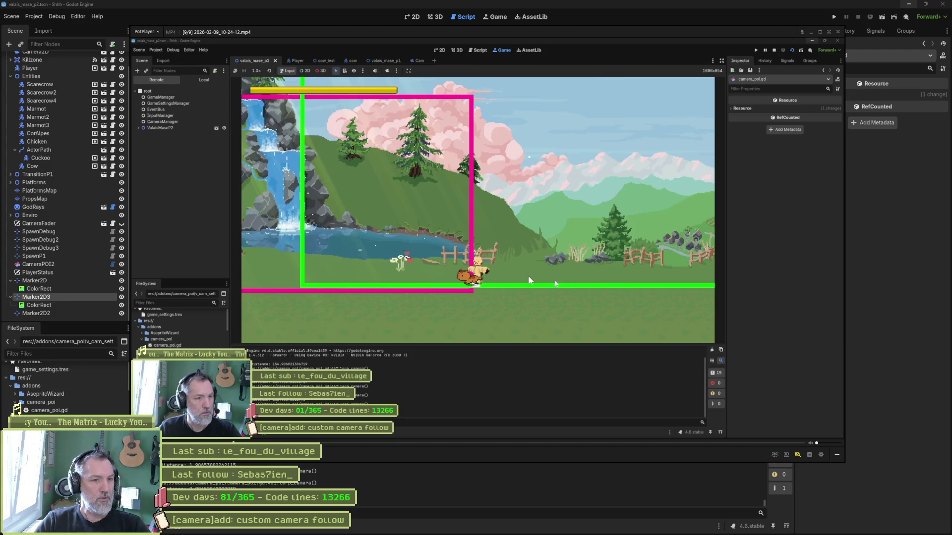
# Close the video player overlay and run the valais_mase_p2 scene from the 2D view.
pyautogui.click(504, 484)
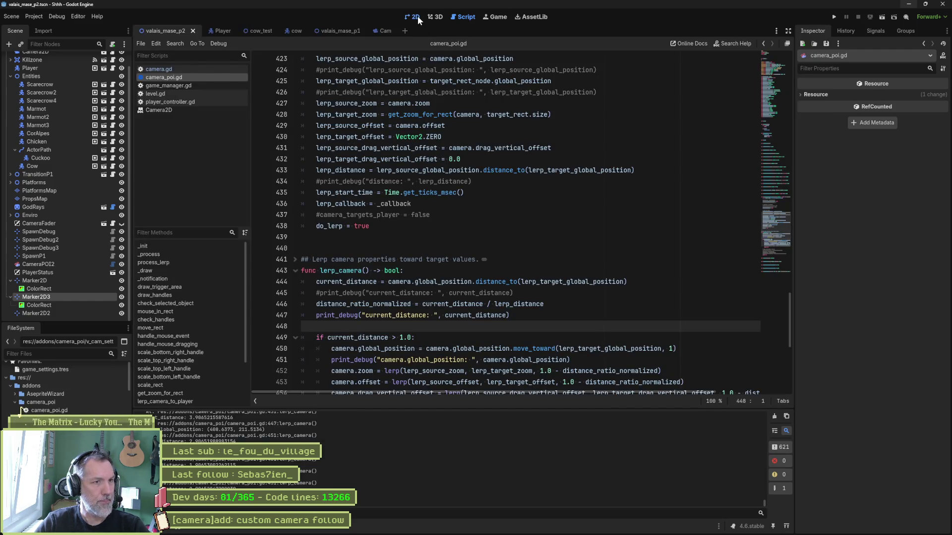
pyautogui.click(417, 17)
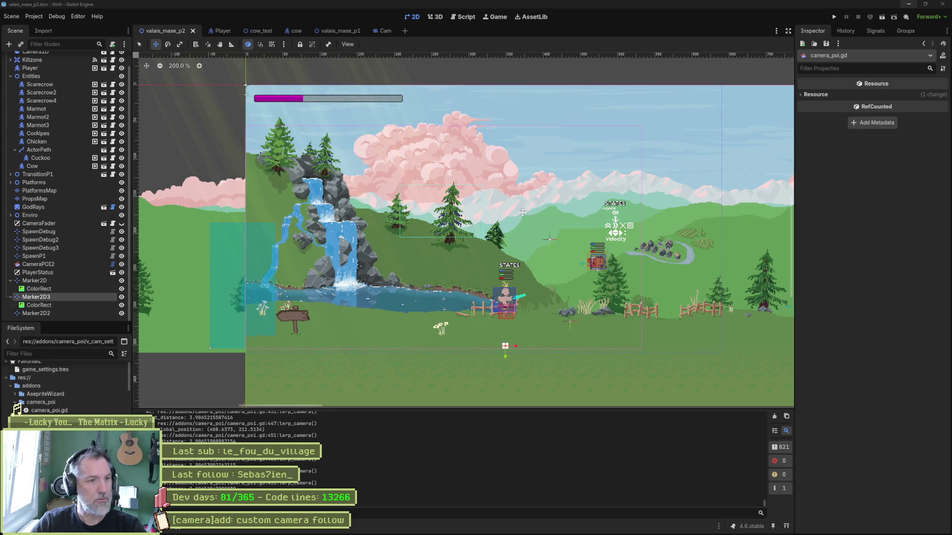
pyautogui.press('F6')
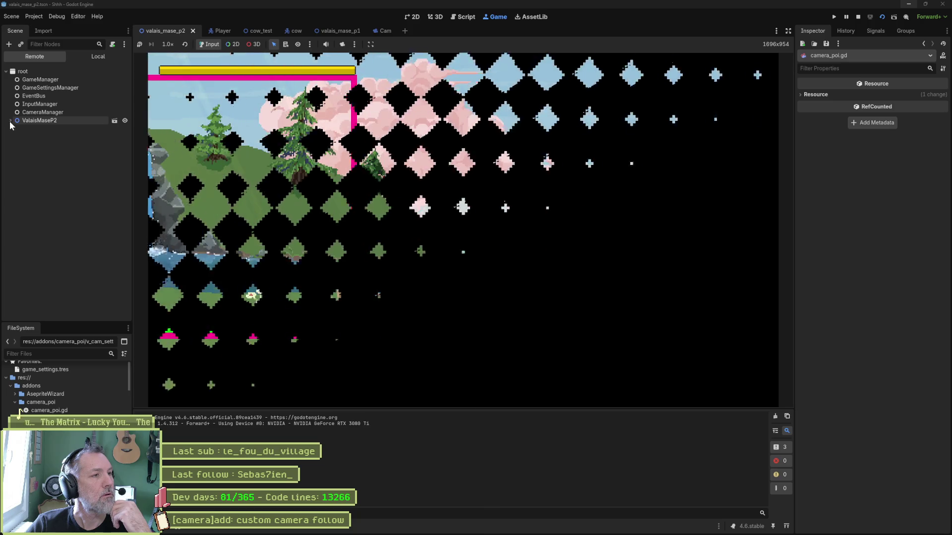
# Select the live Camera2D and set Drag Left Margin to 0.49 and Drag Right Margin to 0.61.
pyautogui.click(10, 120)
pyautogui.click(40, 129)
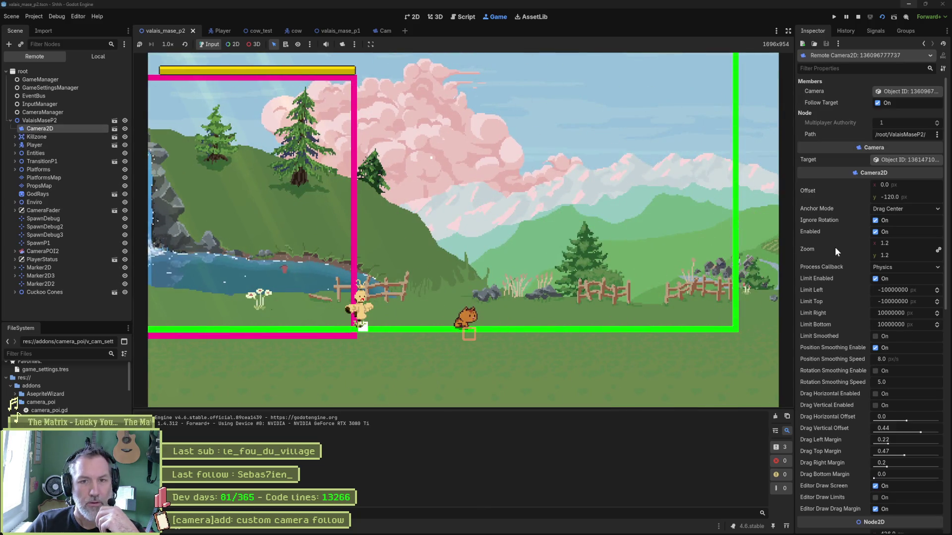
pyautogui.scroll(-10, 834, 245)
pyautogui.scroll(2, 842, 284)
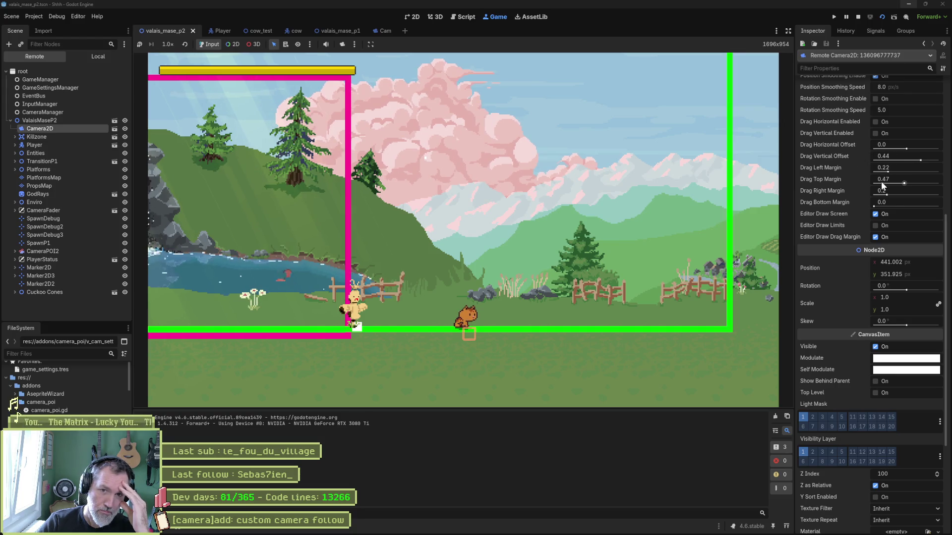
pyautogui.scroll(3, 848, 171)
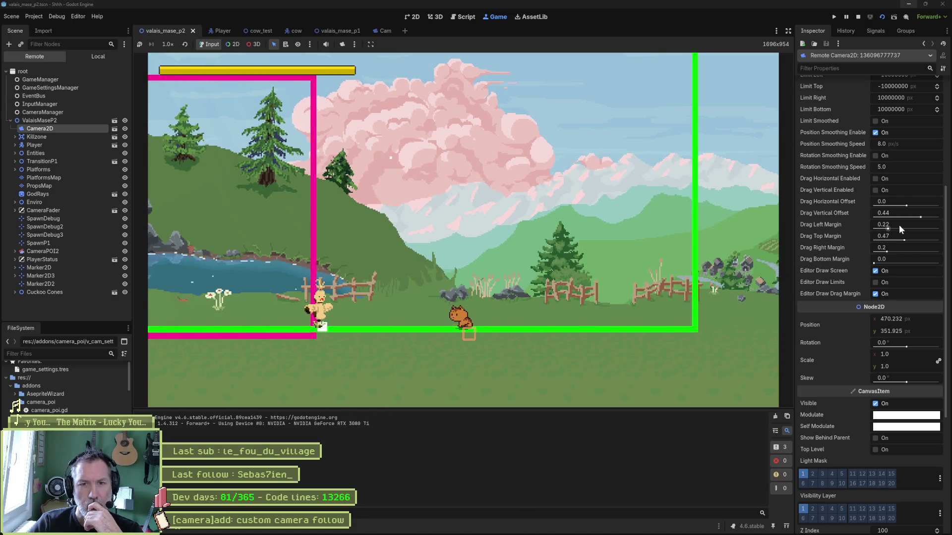
pyautogui.moveTo(890, 229); pyautogui.dragTo(906, 229)
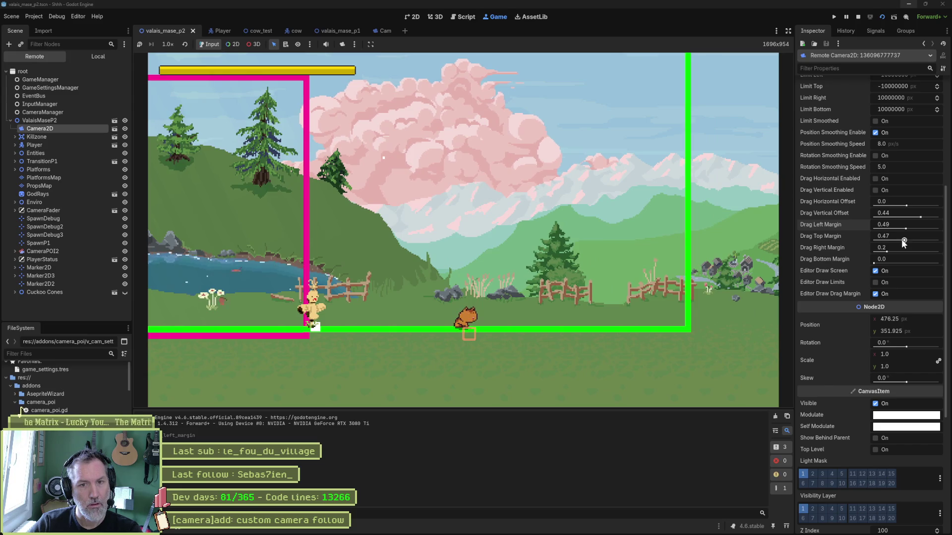
pyautogui.moveTo(884, 250); pyautogui.dragTo(913, 250)
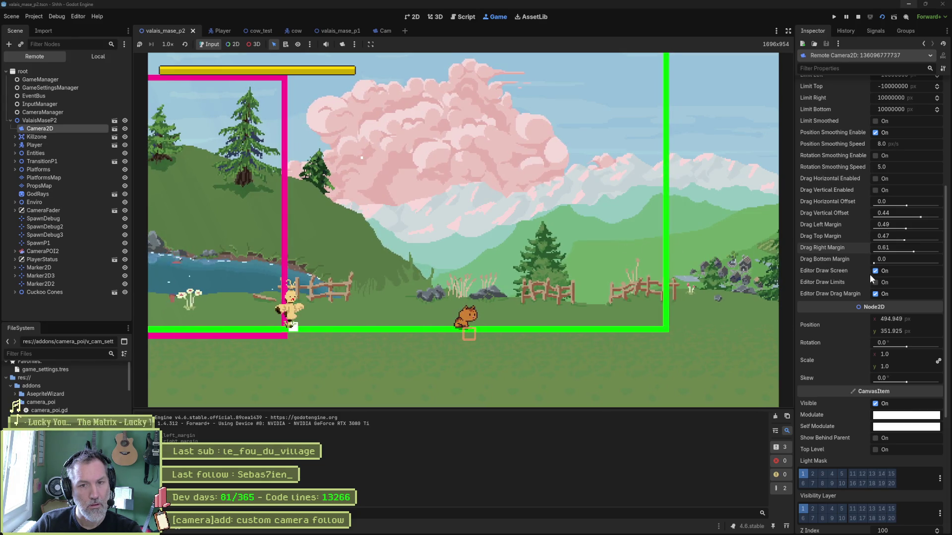
# Enable Drag Horizontal and Drag Vertical on the camera and start walking the cat back and forth.
pyautogui.click(875, 179)
pyautogui.click(876, 189)
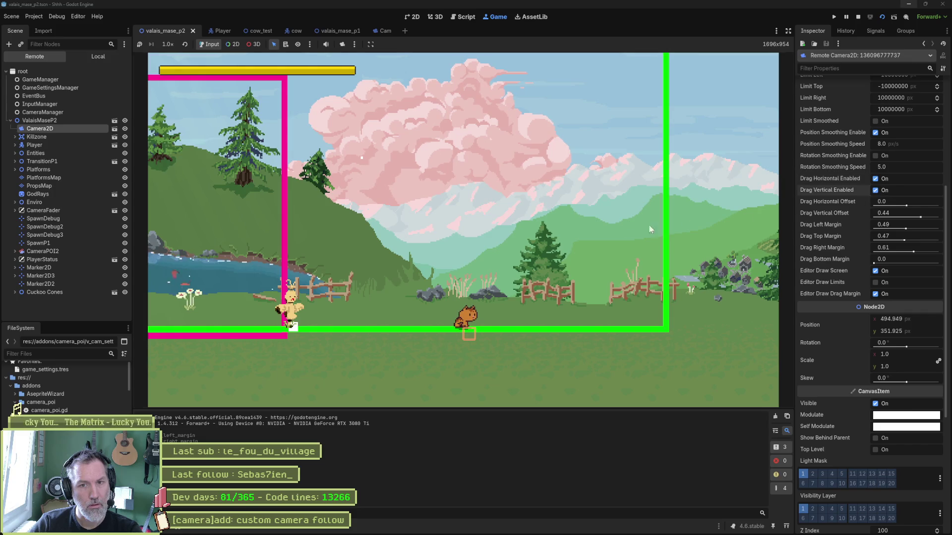
pyautogui.press('Right')
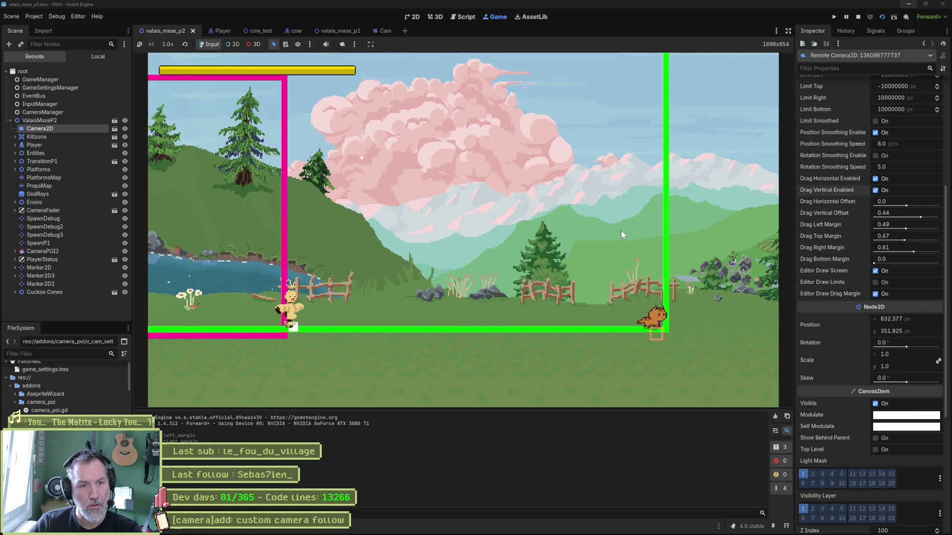
pyautogui.press('Left')
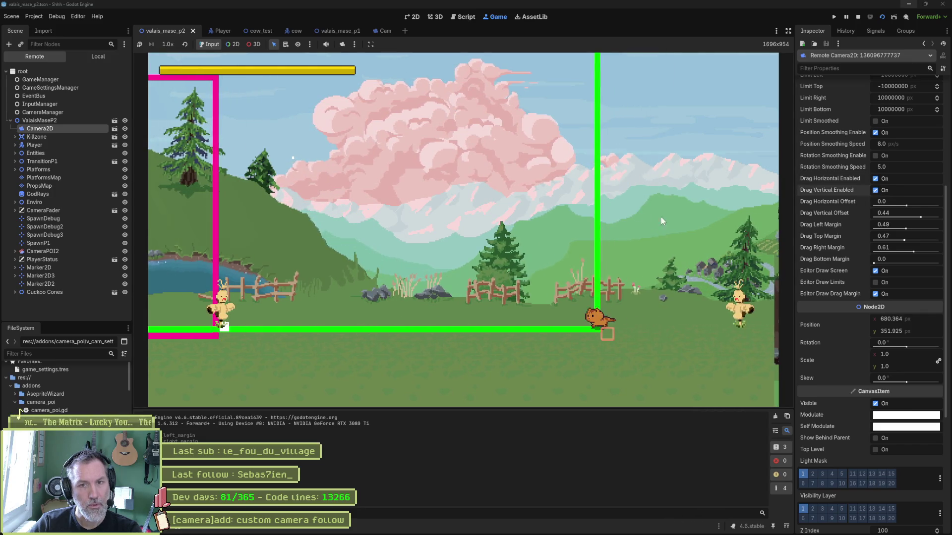
pyautogui.press('Right')
pyautogui.press('Left')
pyautogui.press('Right')
# Walk the cat left and right past the drag margins to watch the camera pan.
pyautogui.press('Left')
pyautogui.press('Right')
pyautogui.press('Left')
pyautogui.press('Right')
pyautogui.press('Left')
pyautogui.press('Right')
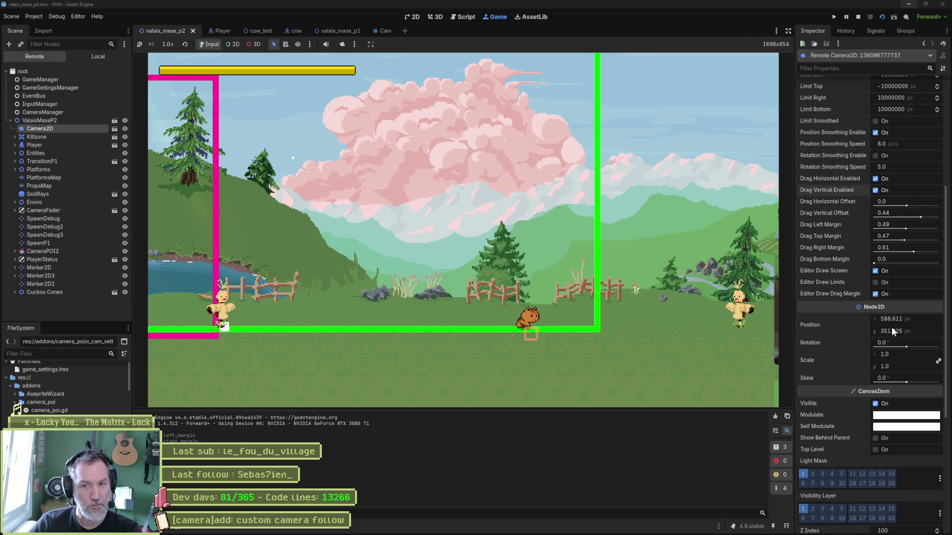
pyautogui.press('Left')
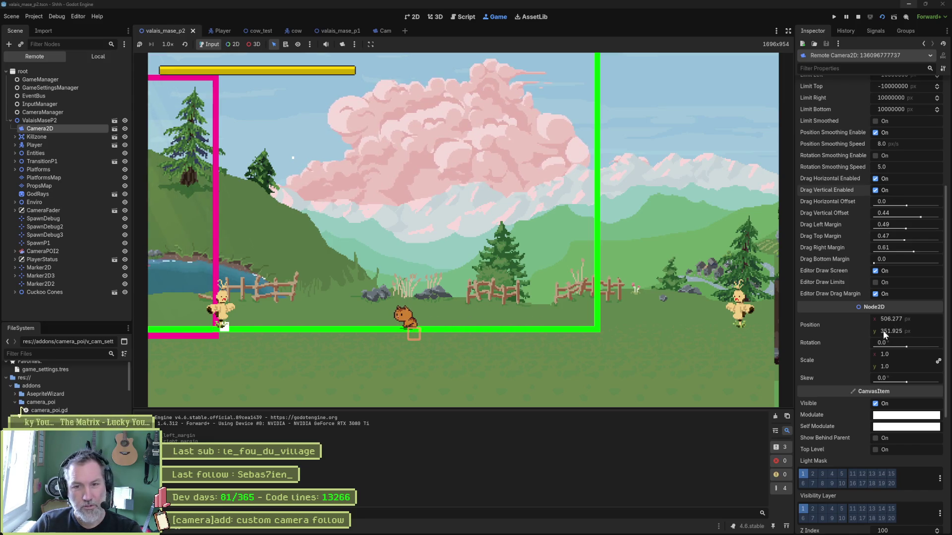
pyautogui.press('Right')
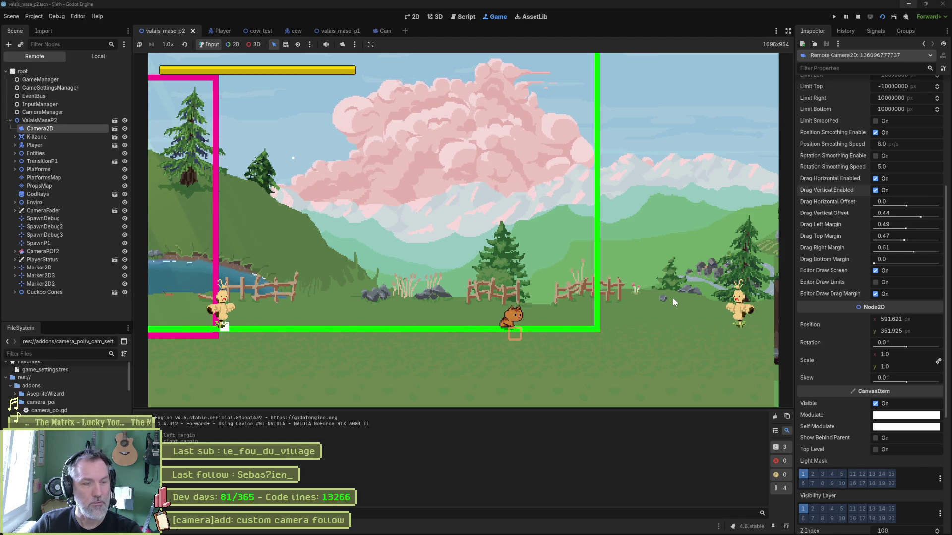
pyautogui.press('Left')
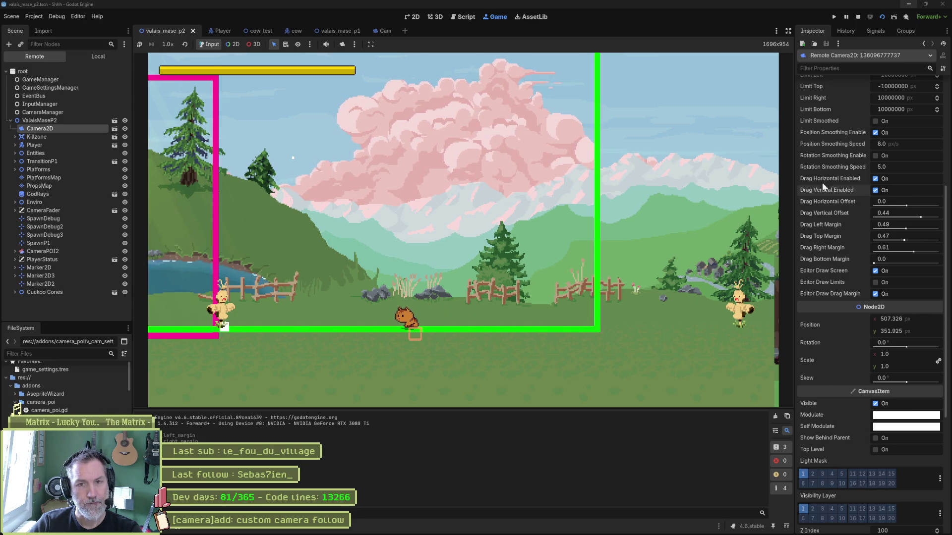
pyautogui.moveTo(861, 176)
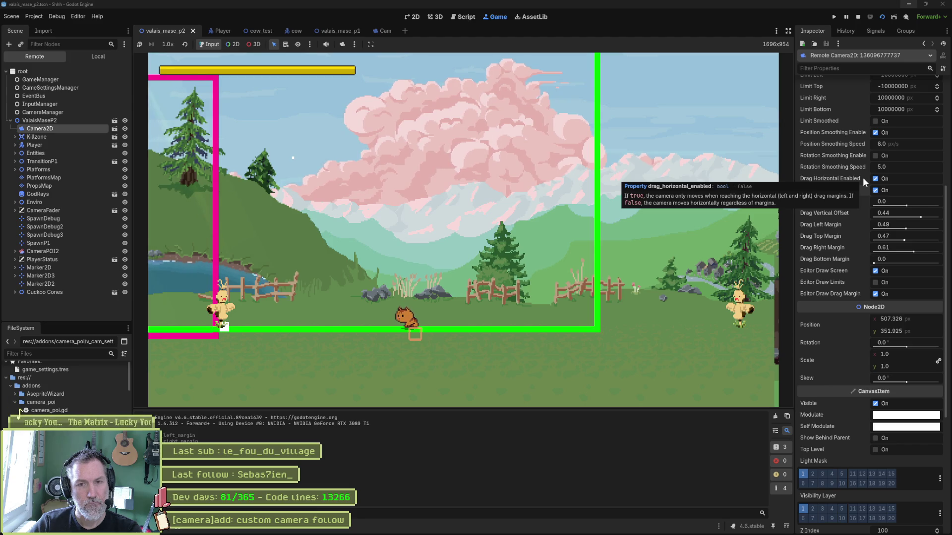
pyautogui.press('Left')
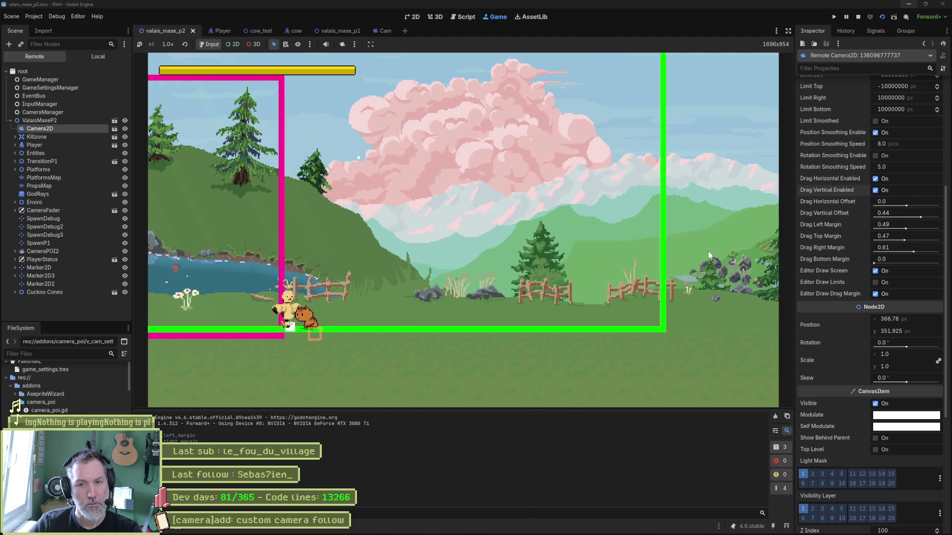
pyautogui.press('Right')
pyautogui.press('Right')
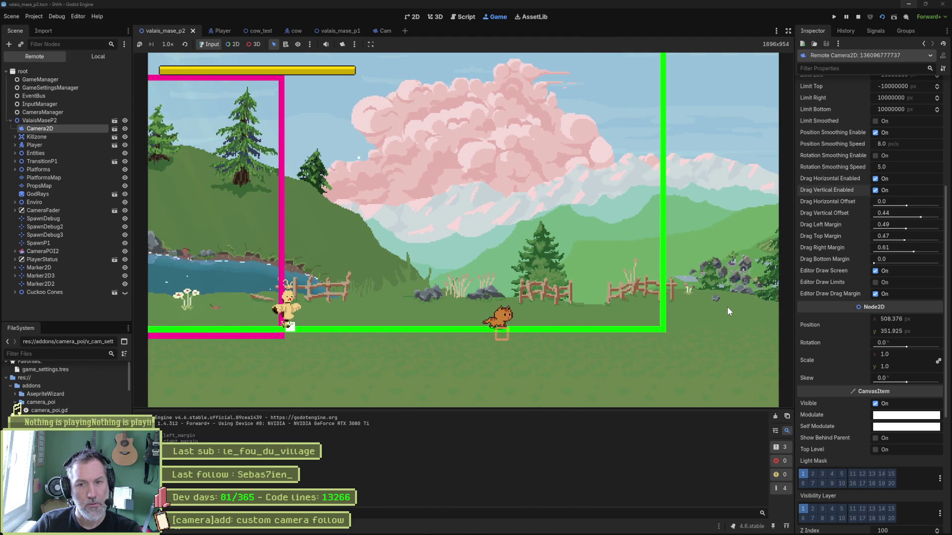
pyautogui.press('Left')
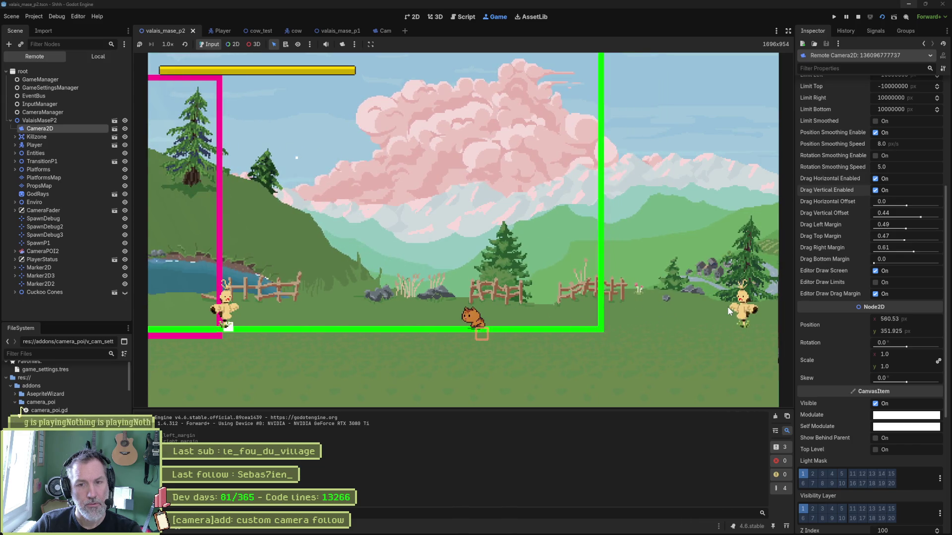
# Make the cat jump repeatedly to test vertical camera following.
pyautogui.press('space')
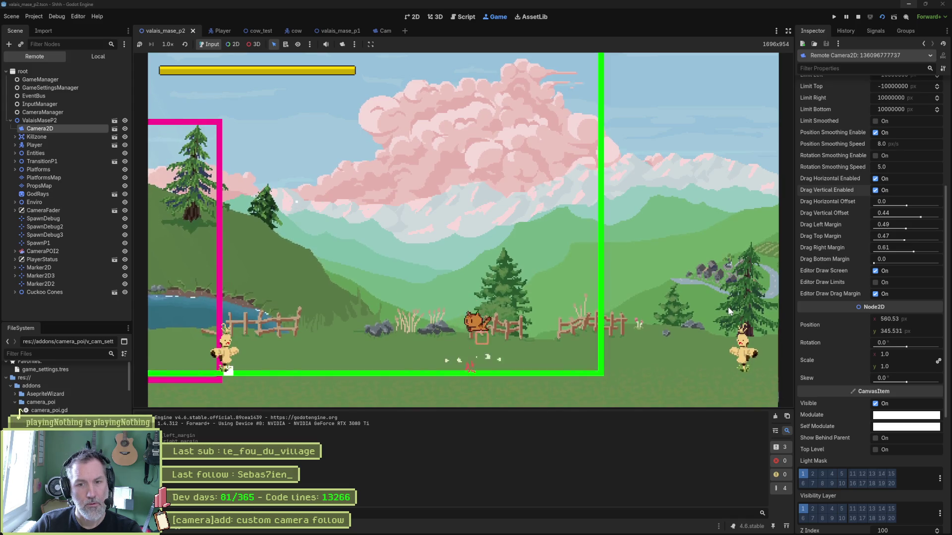
pyautogui.press('space')
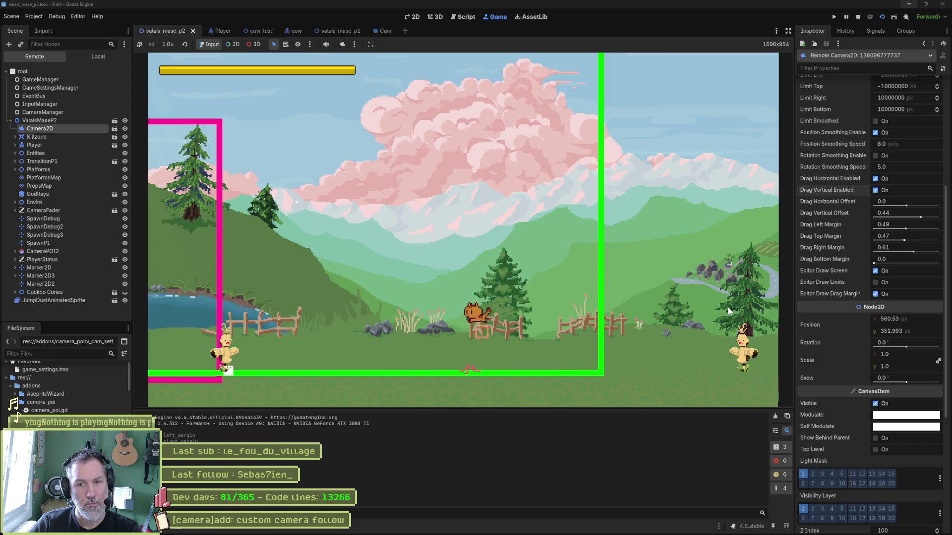
pyautogui.press('space')
pyautogui.press('space')
pyautogui.press('space')
pyautogui.press('space')
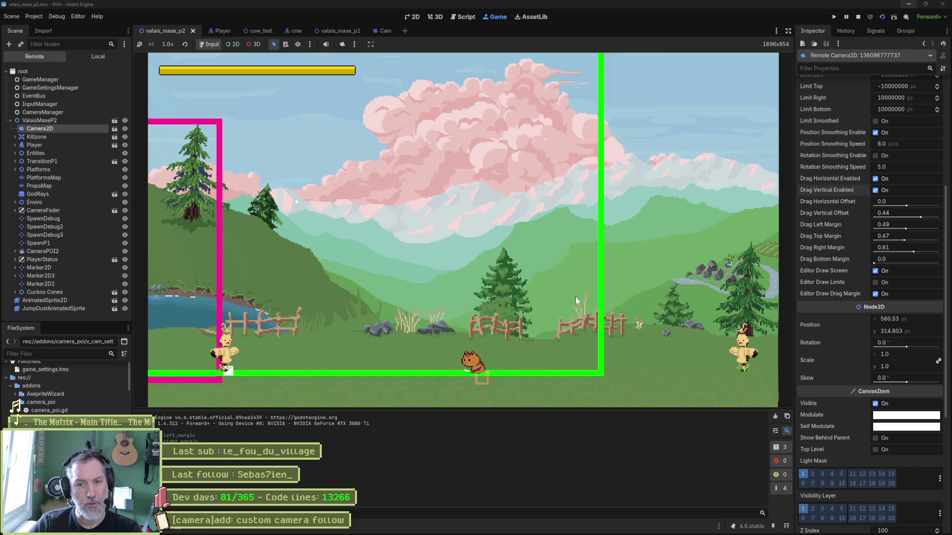
pyautogui.press('space')
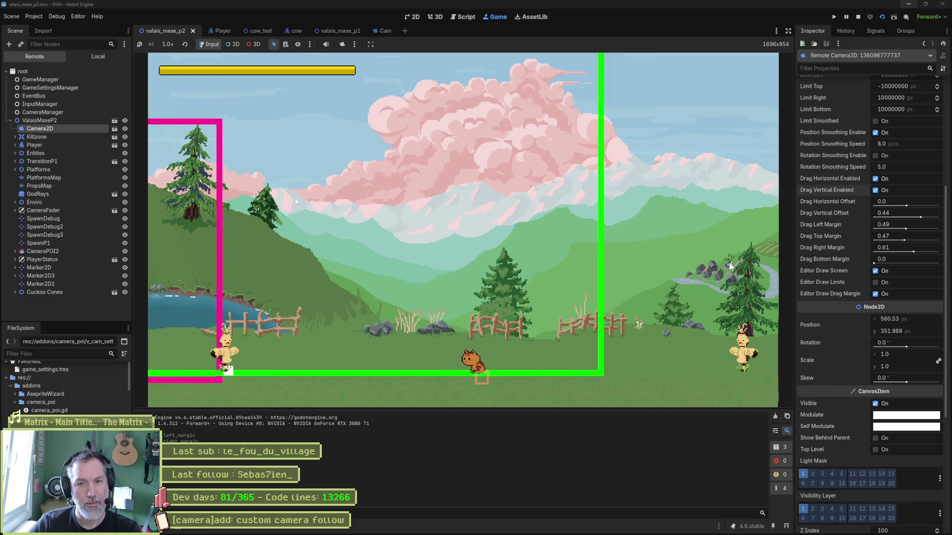
# Stop the running game and return to camera_poi.gd in the Script editor.
pyautogui.click(859, 18)
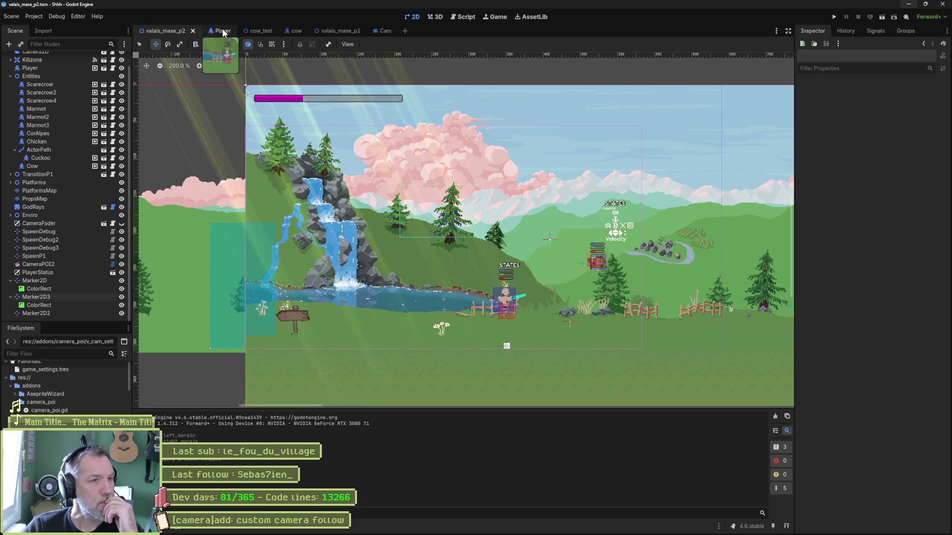
pyautogui.hotkey('ctrl', 'F3')
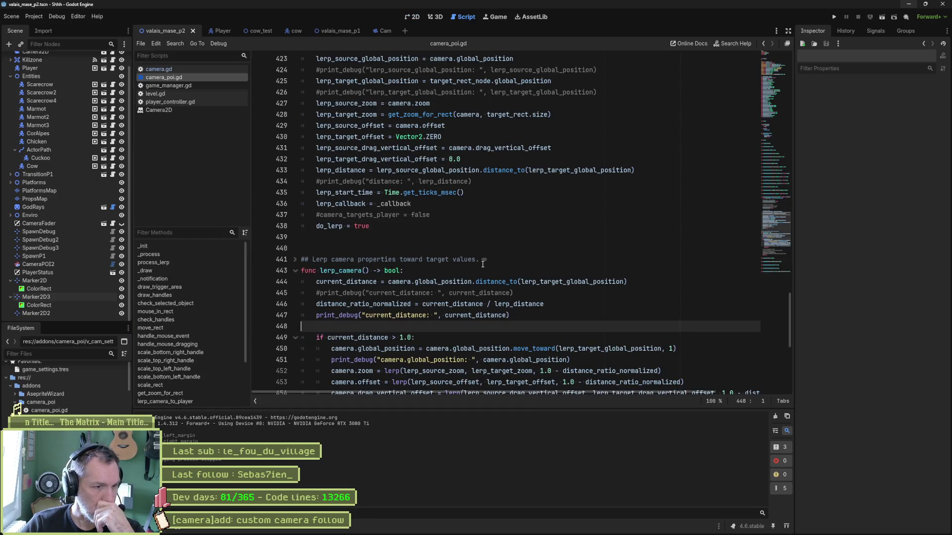
pyautogui.scroll(4, 512, 295)
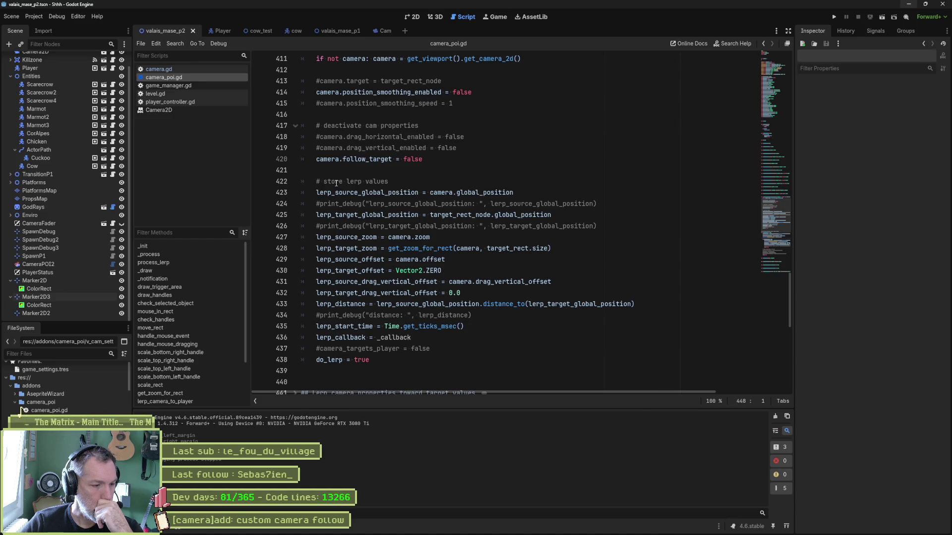
pyautogui.doubleClick(410, 93)
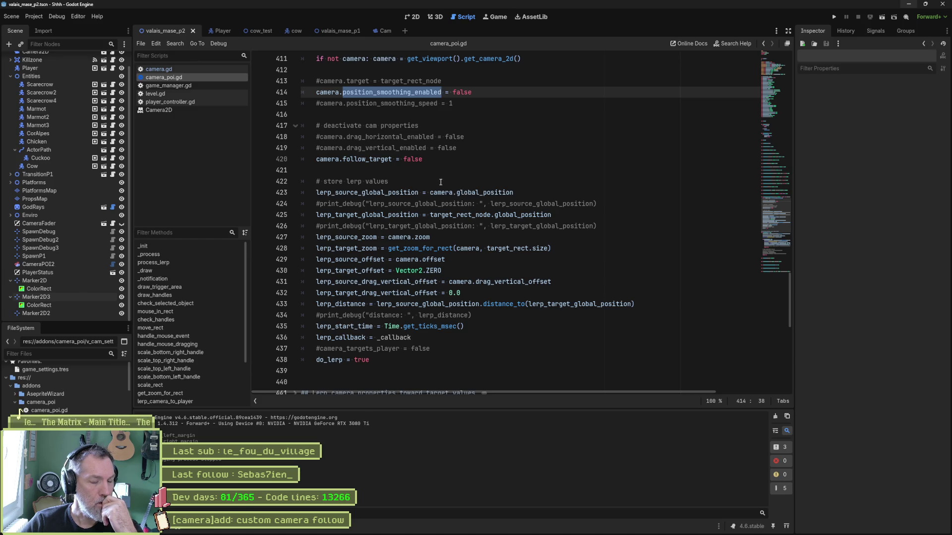
pyautogui.click(522, 94)
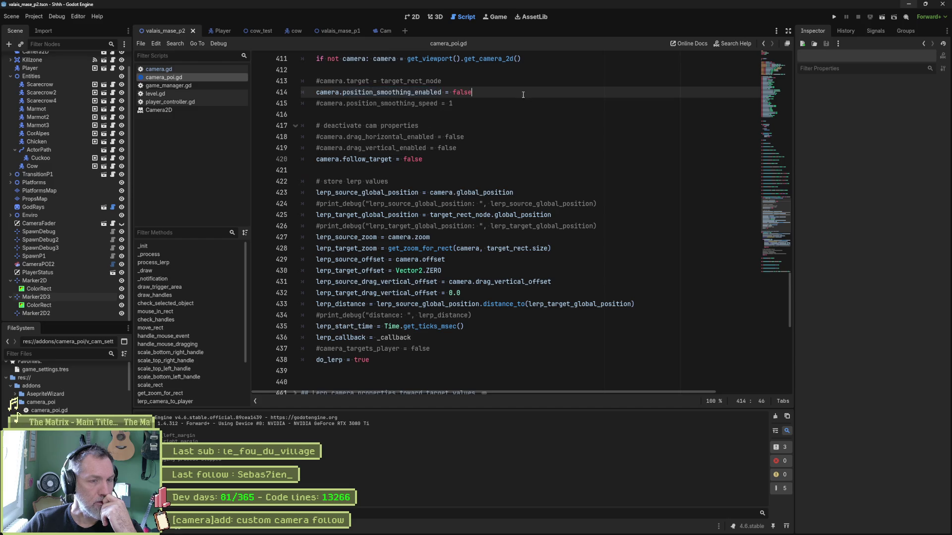
pyautogui.scroll(2, 523, 100)
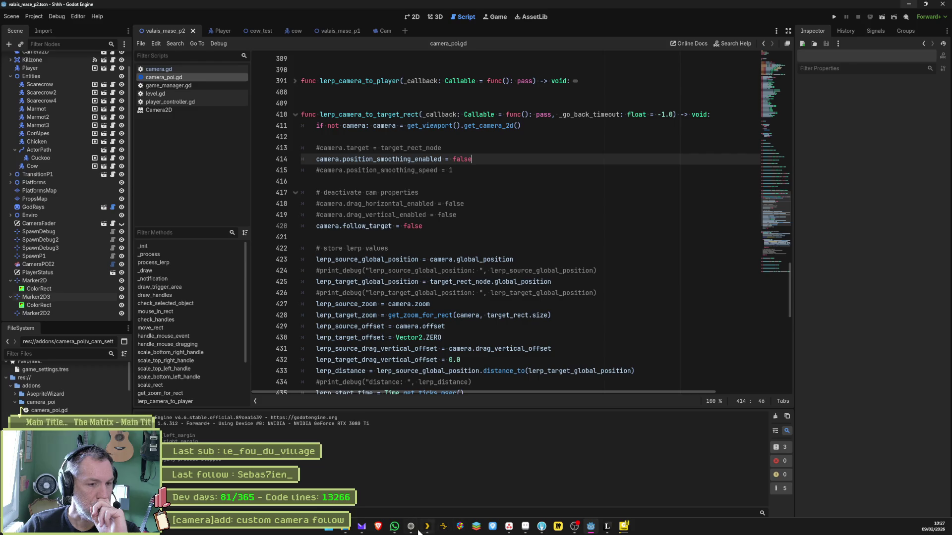
# Ask Gemini, in French, why the camera position keeps moving inside zone limits during the transition.
pyautogui.click(411, 528)
pyautogui.write("dans godot, j'ai ")
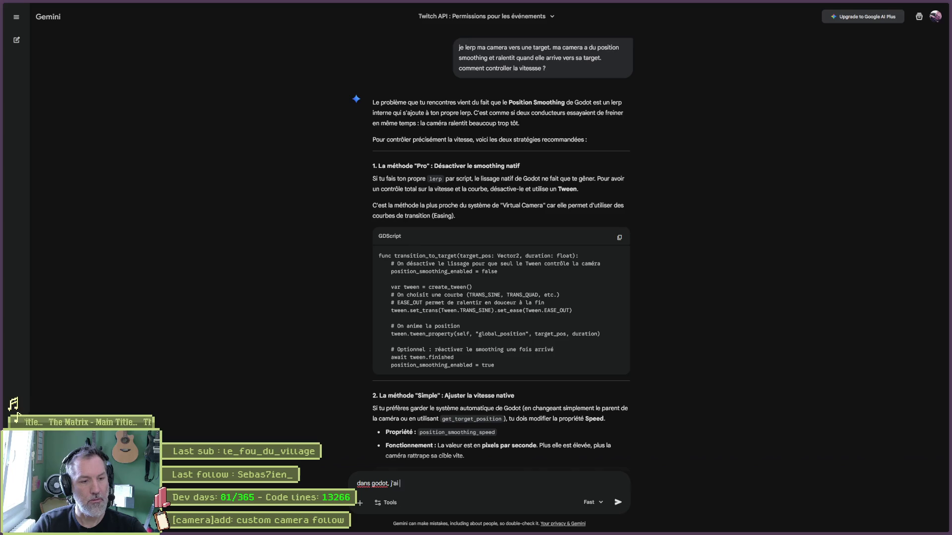
pyautogui.write('du smooth e')
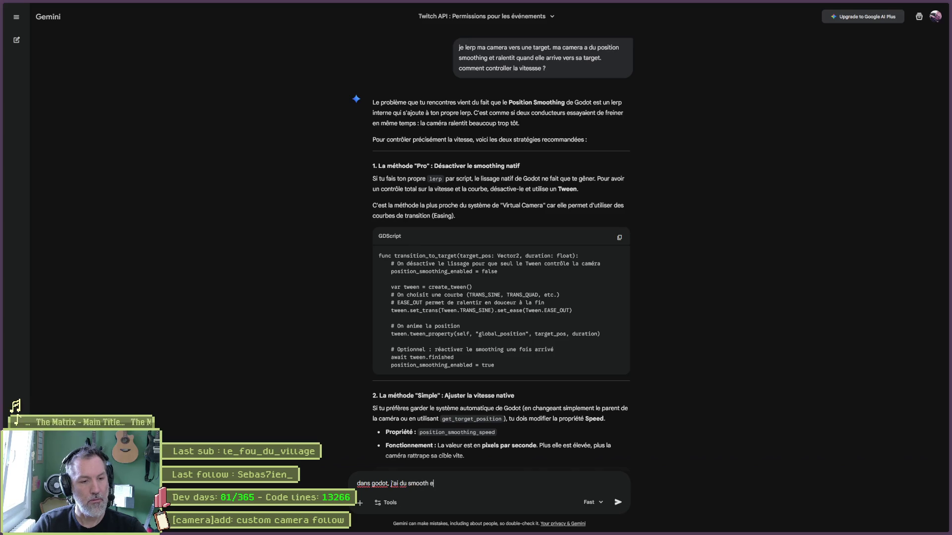
pyautogui.write('pour que la camera')
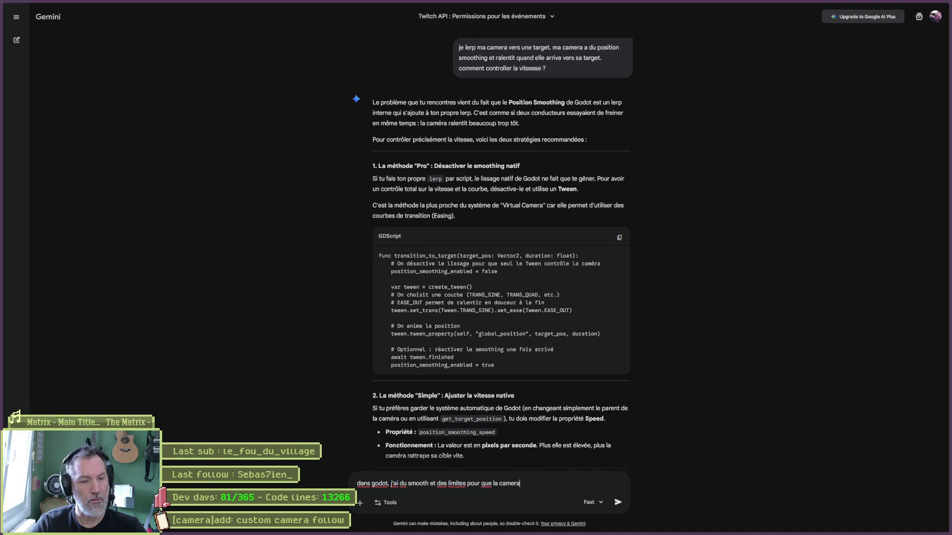
pyautogui.press('BackSpace')
pyautogui.press('BackSpace')
pyautogui.press('BackSpace')
pyautogui.write('bou')
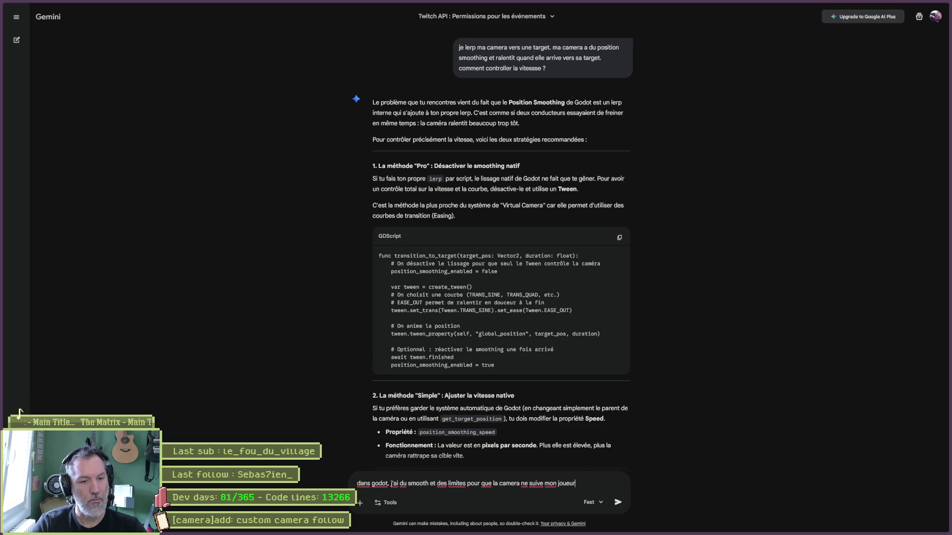
pyautogui.write("que s'il depasse une certaine limite mais je")
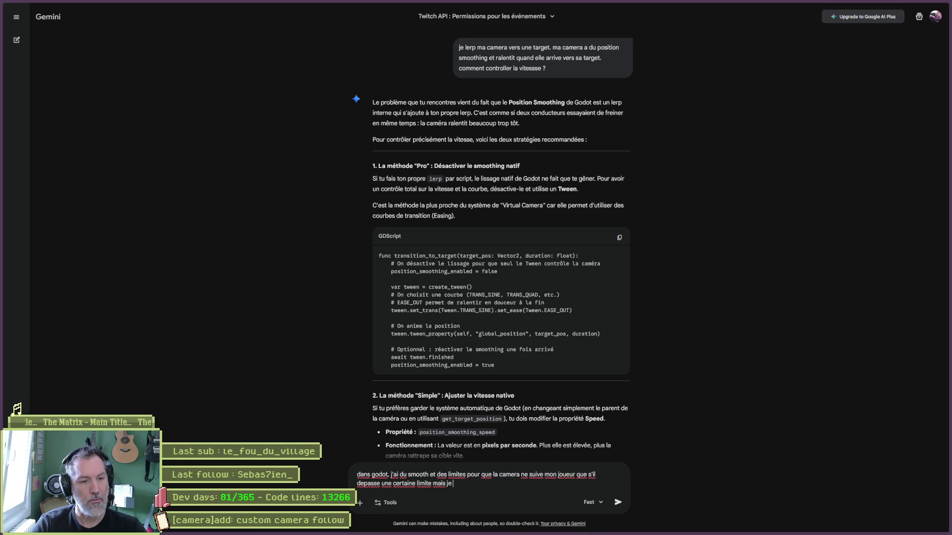
pyautogui.write("'inspect")
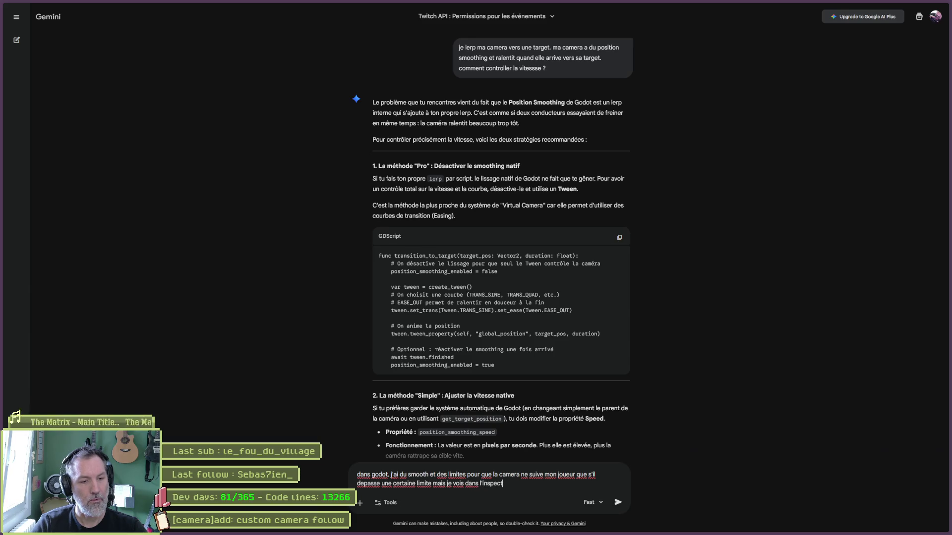
pyautogui.write('tion de la camera ')
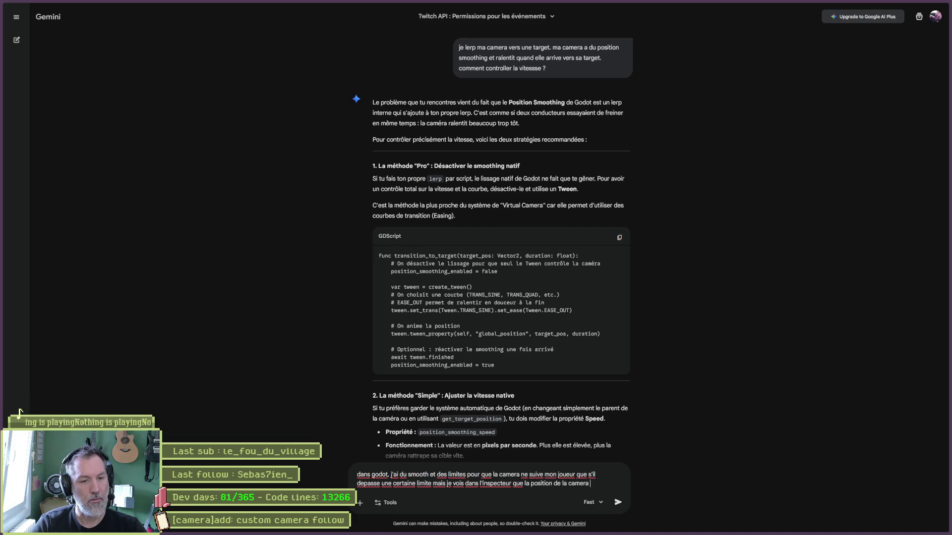
pyautogui.write('bouge toujours meme si son re')
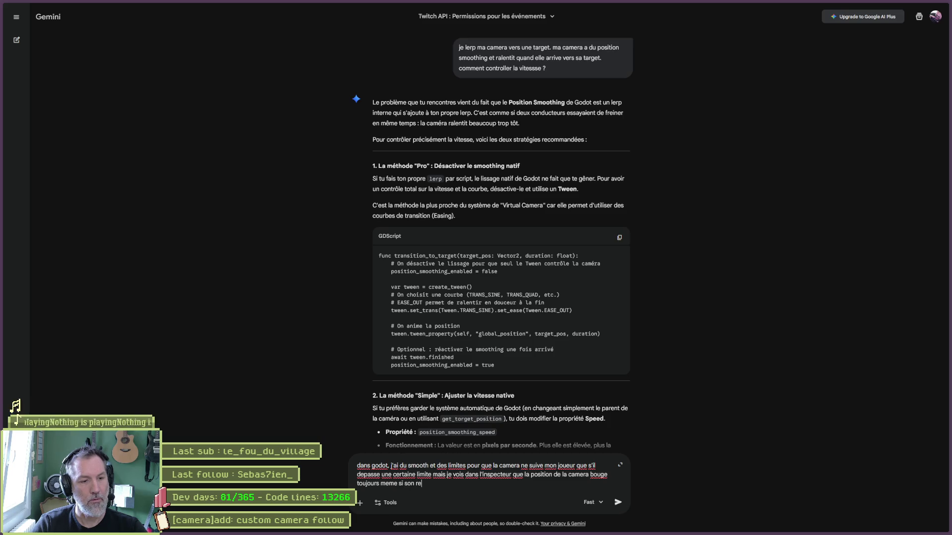
pyautogui.write('pas t')
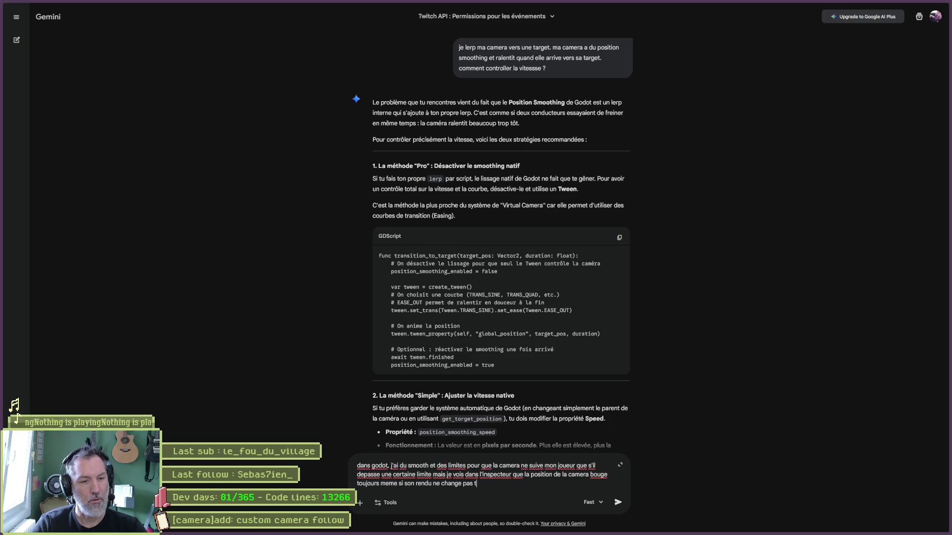
pyautogui.press('BackSpace')
pyautogui.write('quand le joueur est d')
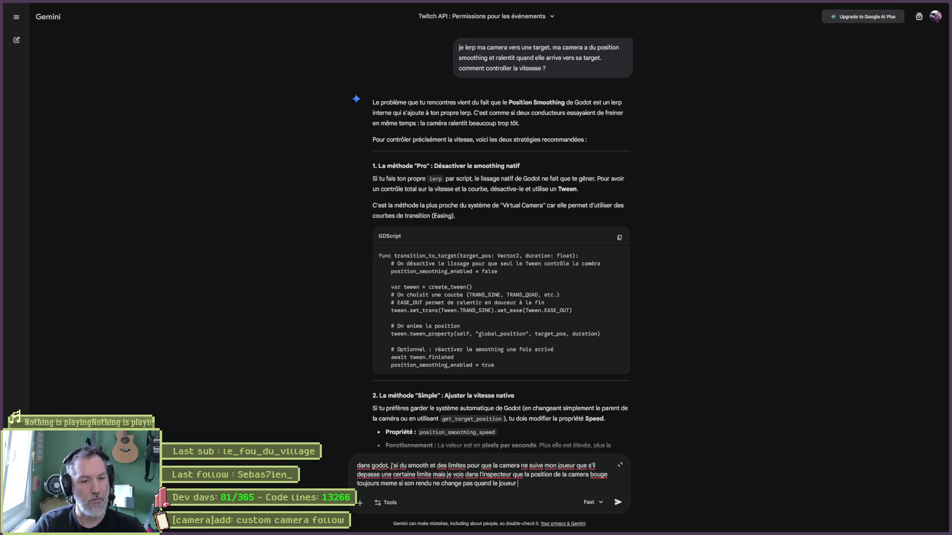
pyautogui.write('ans la z')
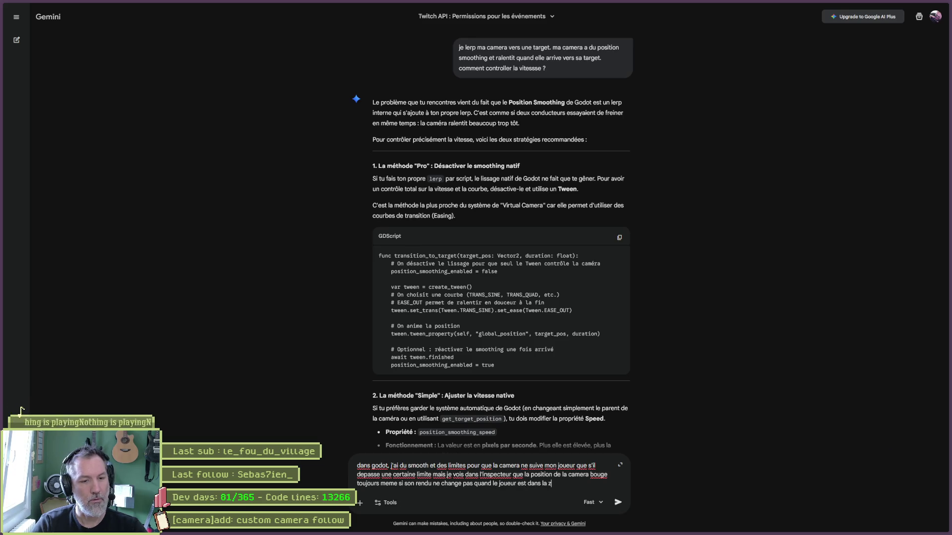
pyautogui.press('BackSpace')
pyautogui.press('BackSpace')
pyautogui.press('BackSpace')
pyautogui.write('es limite')
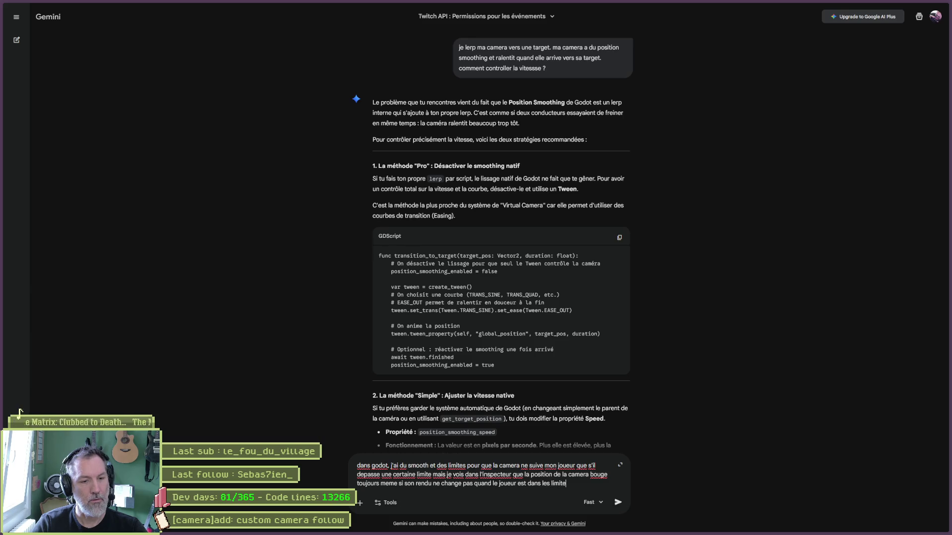
pyautogui.write('s de zone defin')
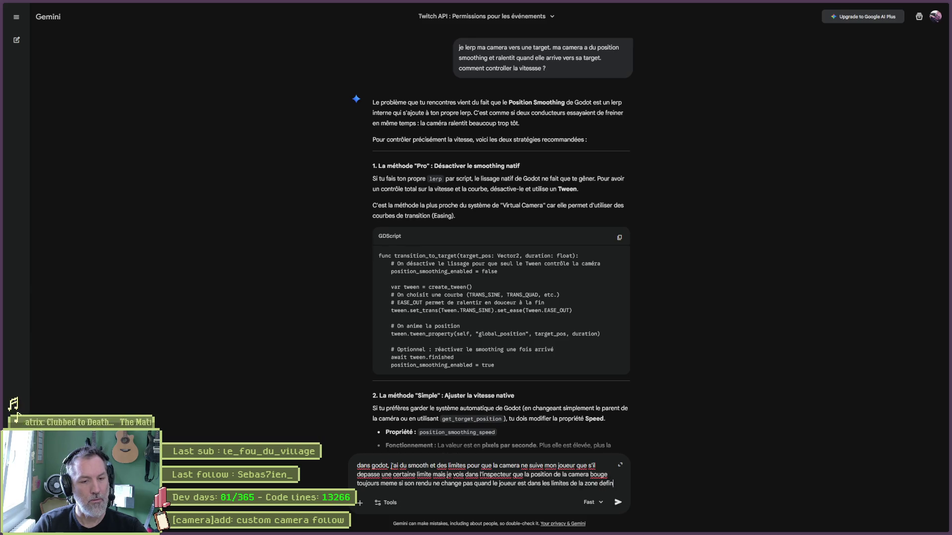
pyautogui.write('ie. comment')
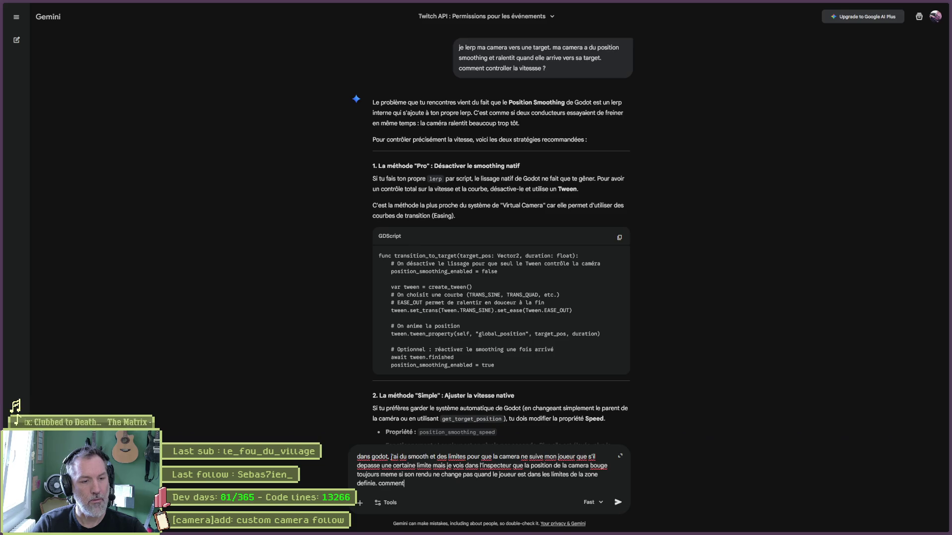
pyautogui.write(' gerer ca da')
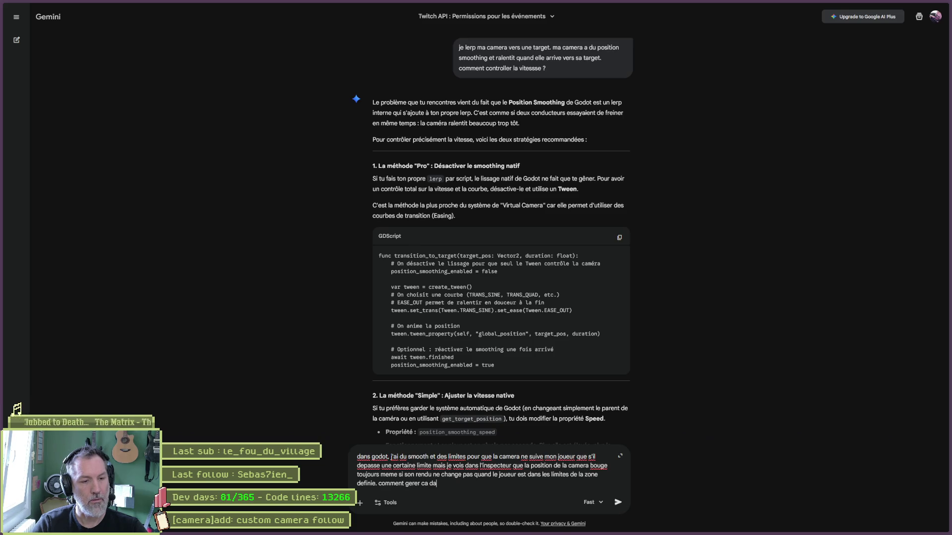
pyautogui.write('ns ma transition ver')
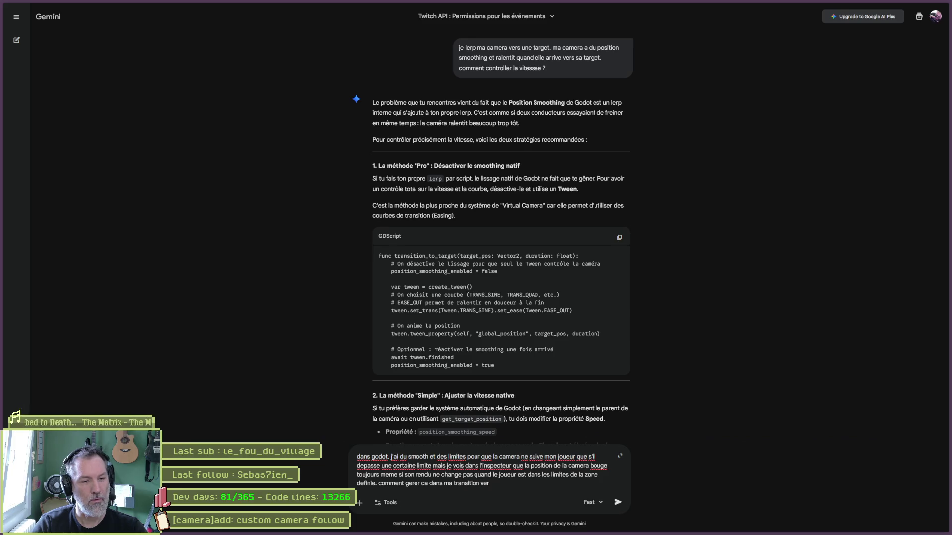
pyautogui.write('s mon ')
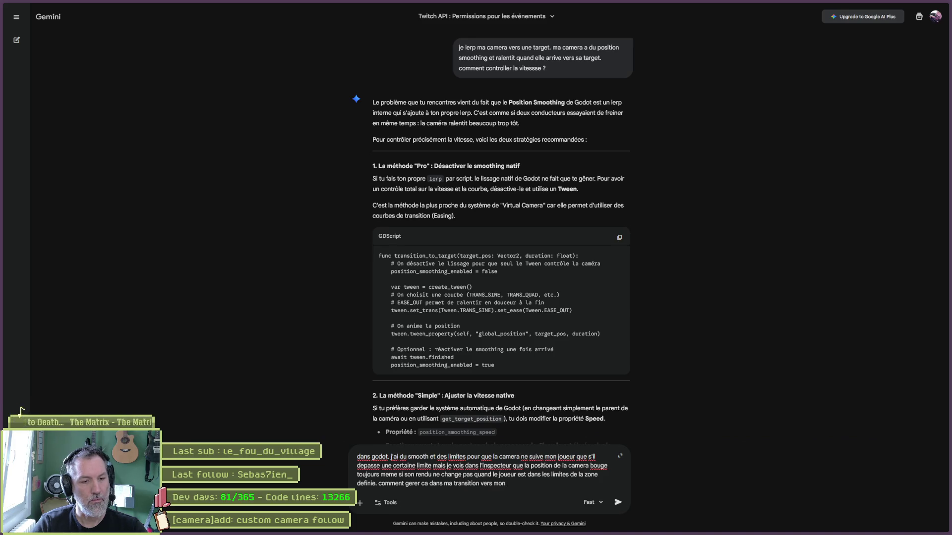
pyautogui.write("point d'inte")
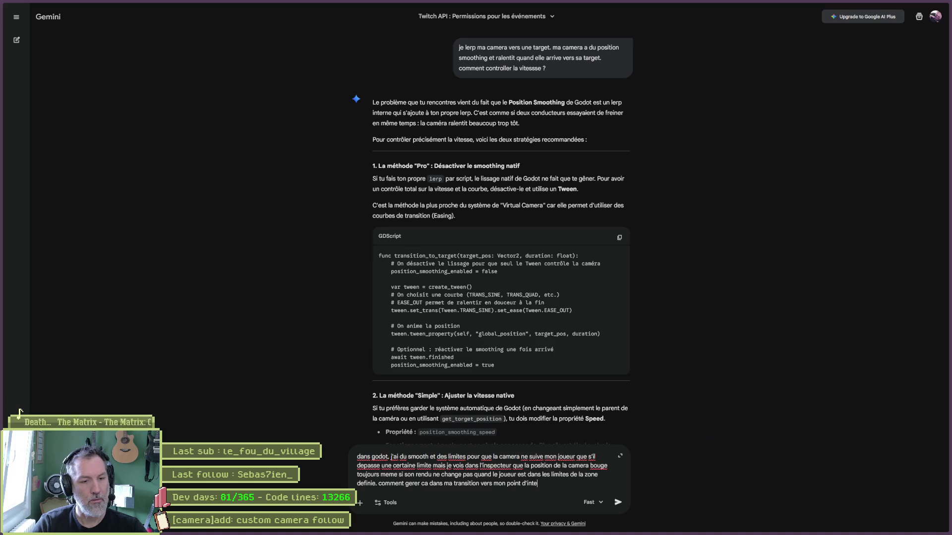
pyautogui.write('t')
pyautogui.press('Return')
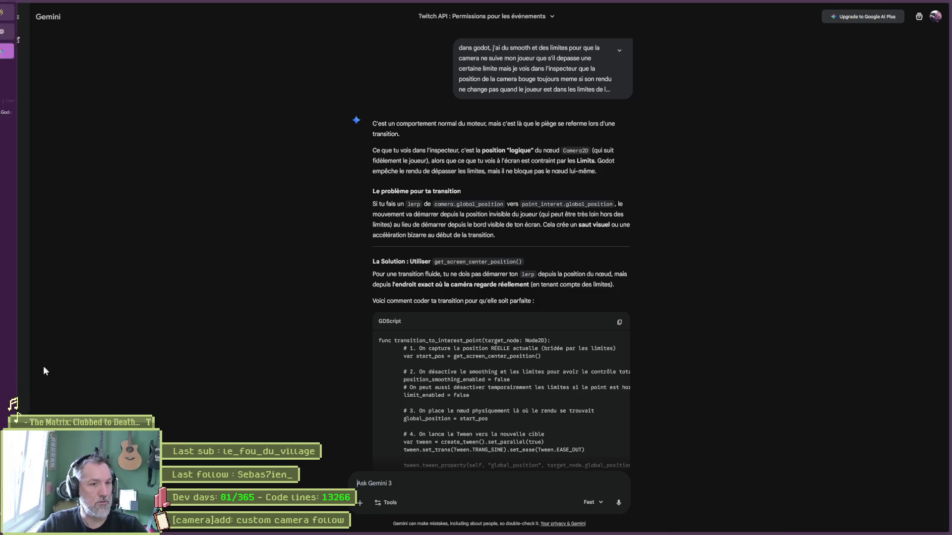
# Copy Gemini's suggested transition_to_interest_point GDScript code block.
pyautogui.moveTo(434, 262); pyautogui.dragTo(536, 260)
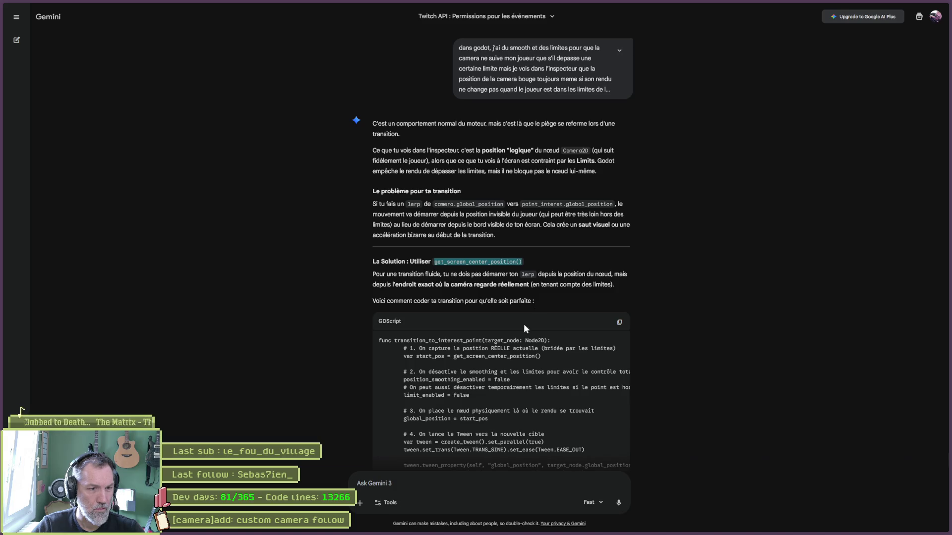
pyautogui.scroll(-1, 516, 334)
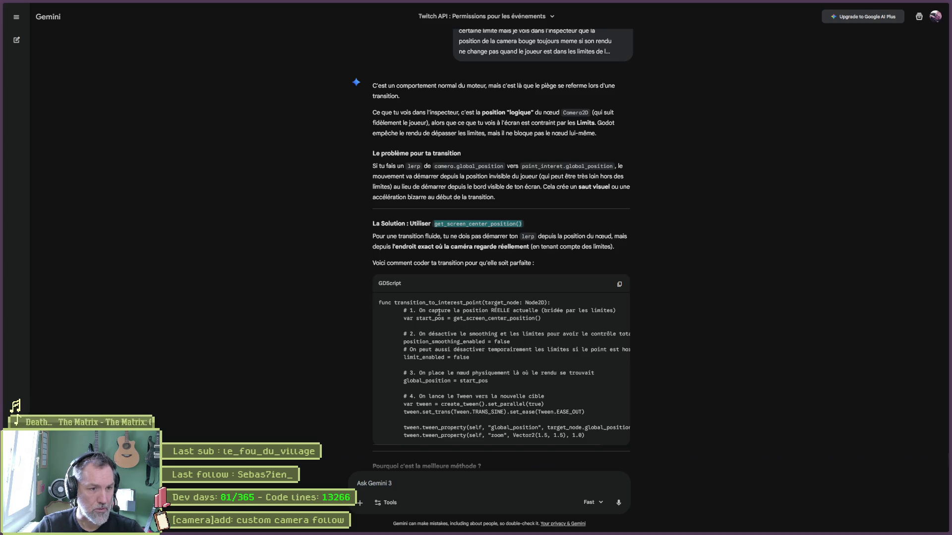
pyautogui.moveTo(593, 435)
pyautogui.mouseDown()
pyautogui.moveTo(431, 323)
pyautogui.moveTo(378, 302)
pyautogui.mouseUp()
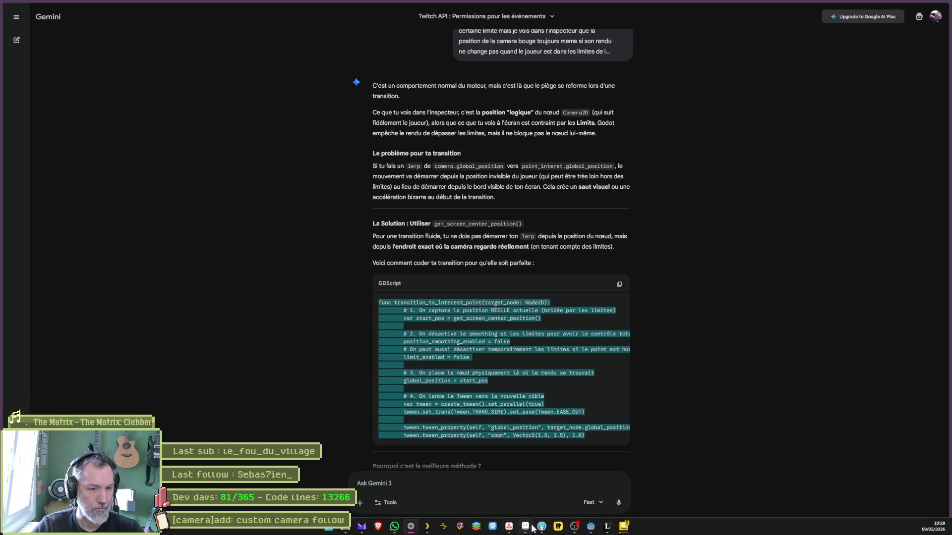
pyautogui.click(526, 529)
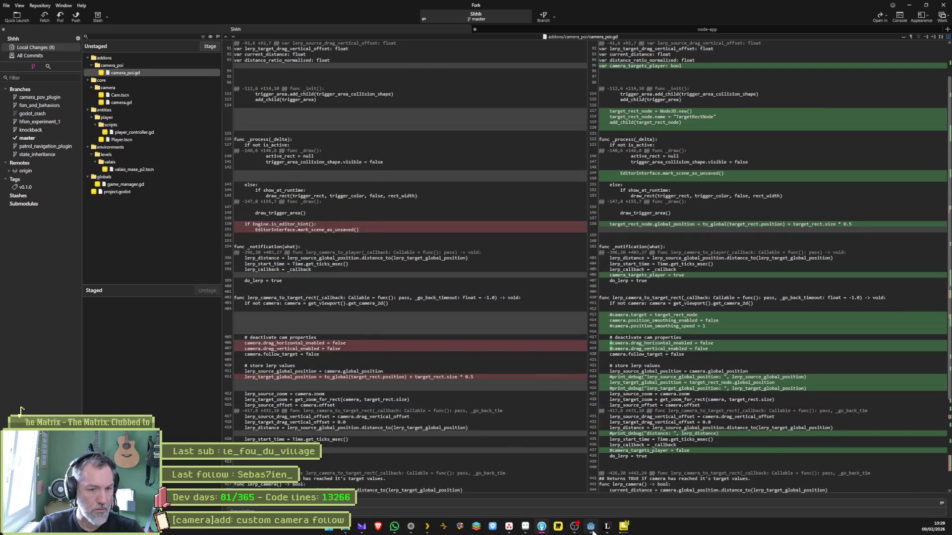
# Paste the copied transition_to_interest_point function into camera_poi.gd near line 409.
pyautogui.click(591, 530)
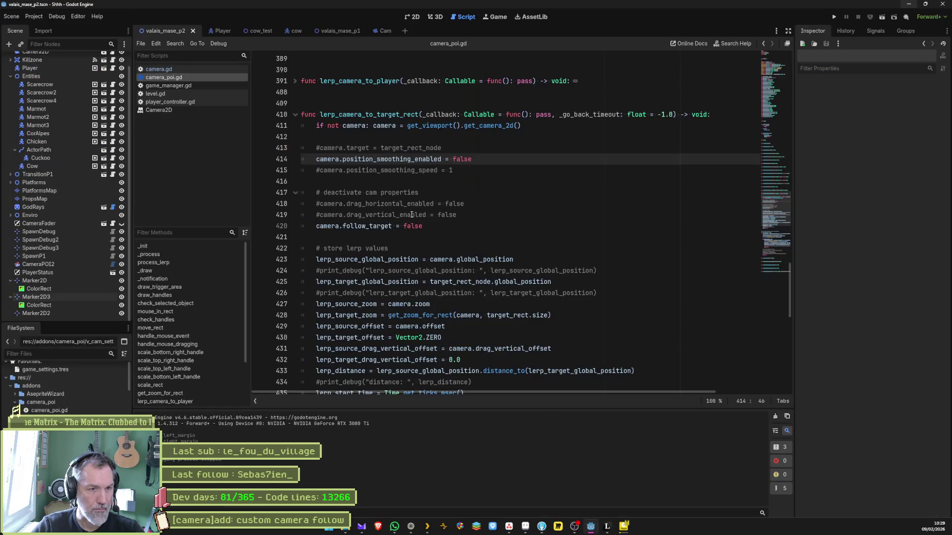
pyautogui.click(364, 106)
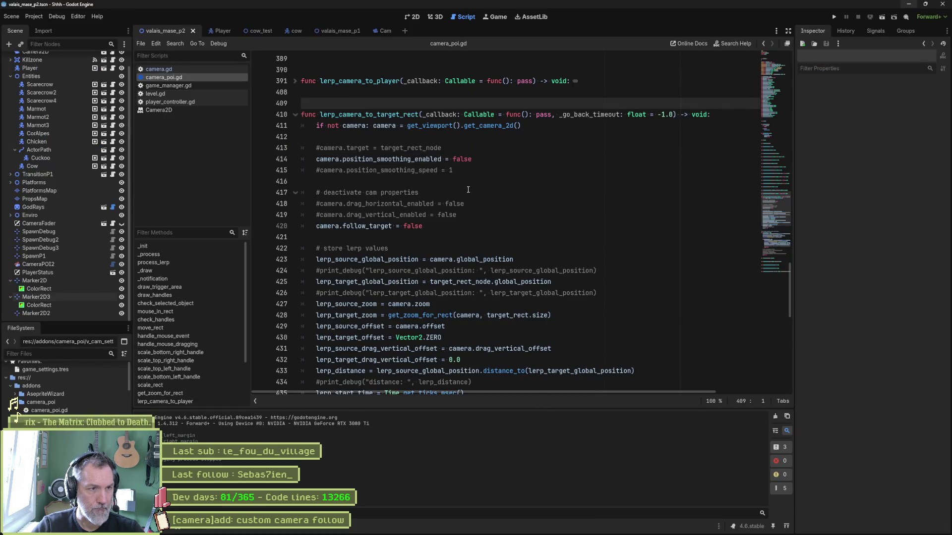
pyautogui.press('Return')
pyautogui.press('Return')
pyautogui.press('Return')
pyautogui.press('Up')
pyautogui.press('Up')
pyautogui.write('func transition_to_interest_point(target_node: Node2D): \t# 1. On capture la position RÉELLE actuelle (bridée par les limites) \tvar start_pos = get_screen_center_position()  \t# 2. On désactive le smoothing et les limites pour avoir le contrôle total \tposition_smoothing_enabled = false \t# On peut aussi désactiver temporairement les limites si le point est hors-zone \tlimit_enabled = false  \t# 3. On place le nœud physiquement là où le rendu se trouvait \tglobal_position = start_pos  \t# 4. On lance le Tween vers la nouvelle cible \tvar tween = create_tween().set_parallel(true) \ttween.set_trans(Tween.TRANS_SINE).set_ease(Tween.EASE_OUT)  \ttween.tween_property(self, "global_position", target_node.global_position, 1.0) \ttween.tween_property(self, "zoom", Vector2(1.5, 1.5), 1.0)')
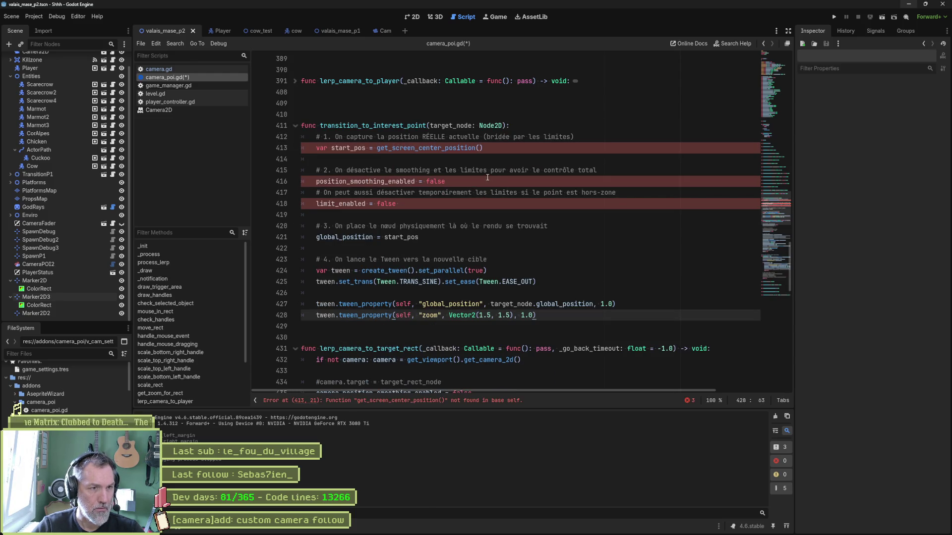
pyautogui.moveTo(678, 359); pyautogui.dragTo(278, 360)
pyautogui.hotkey('ctrl', 'c')
pyautogui.click(316, 138)
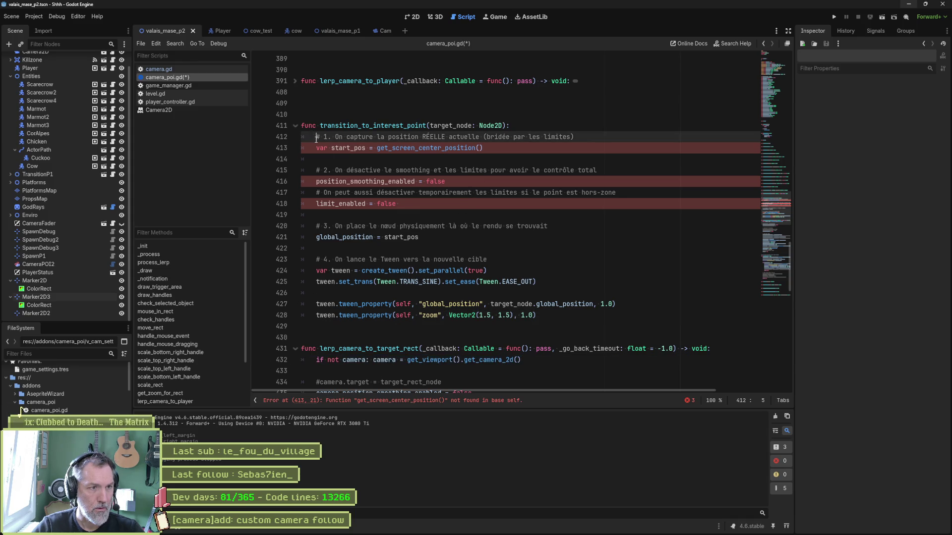
pyautogui.hotkey('ctrl', 'v')
pyautogui.press('Return')
pyautogui.hotkey('ctrl', 'z')
pyautogui.hotkey('ctrl', 'z')
pyautogui.hotkey('ctrl', 'z')
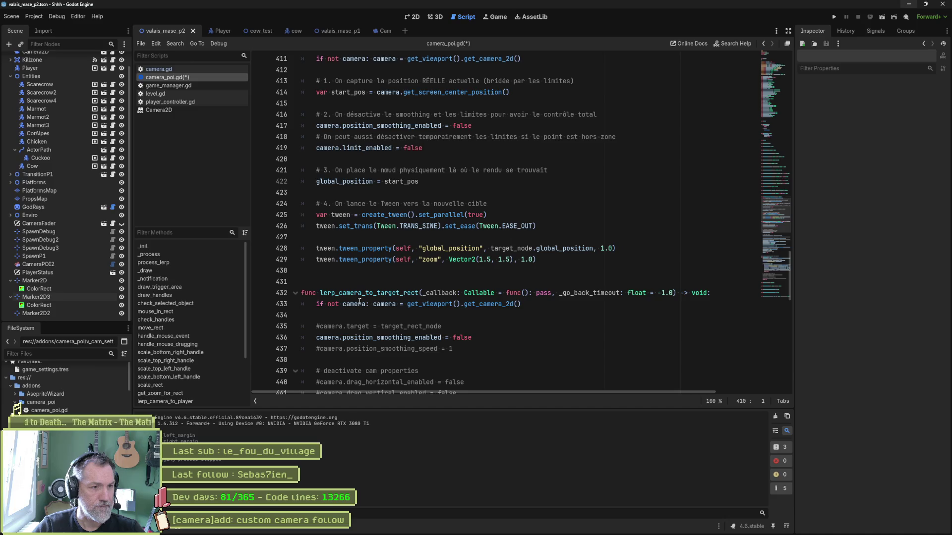
# Add a transition_to_interest_point() call at the start of lerp_camera_to_target_rect.
pyautogui.click(321, 306)
pyautogui.press('Return')
pyautogui.press('Up')
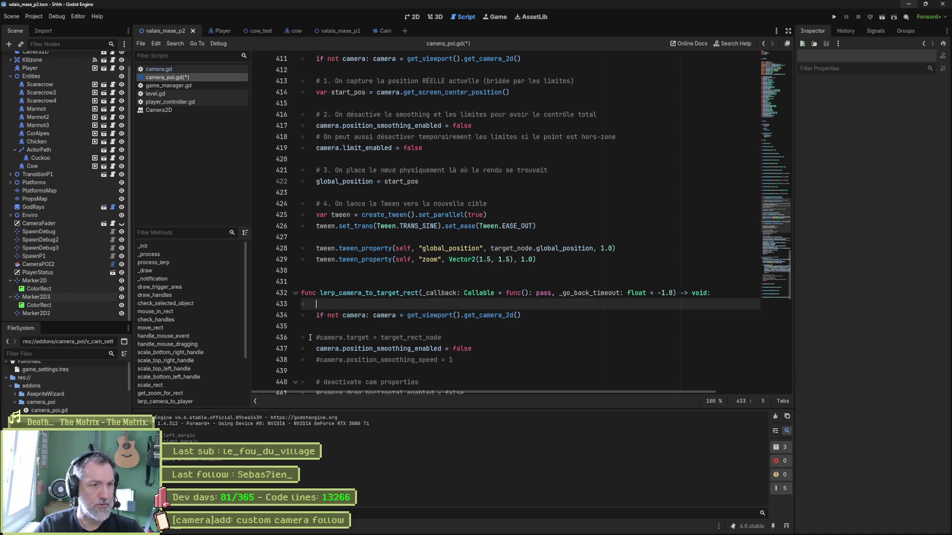
pyautogui.write('transition_to_interest_point')
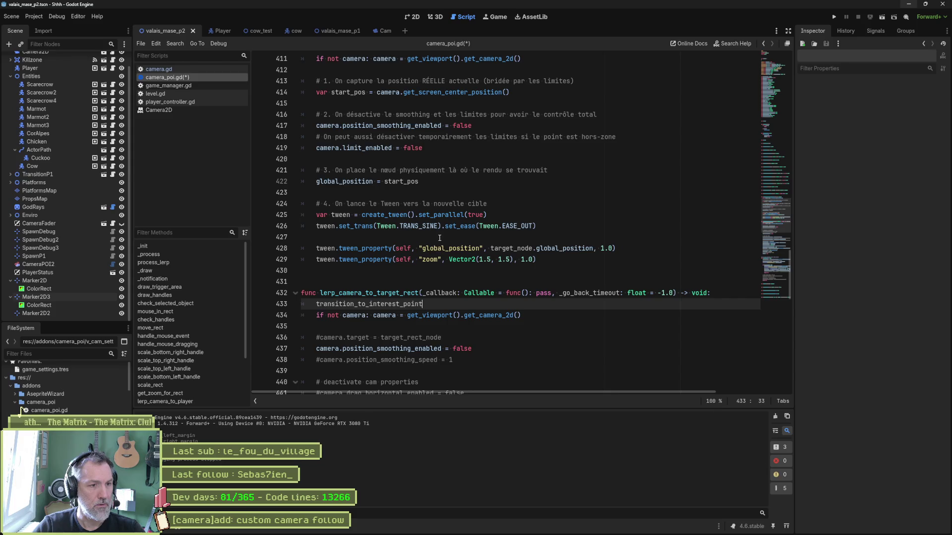
pyautogui.write('()')
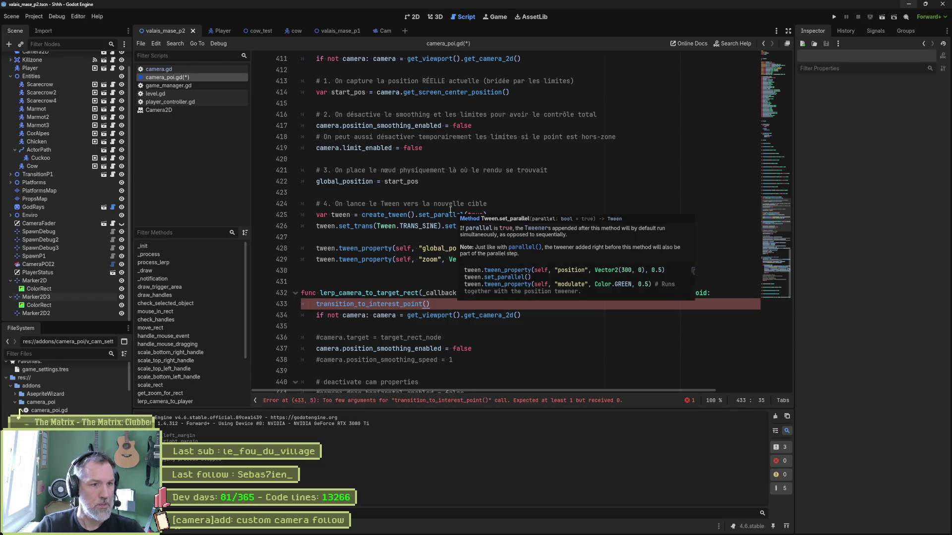
pyautogui.scroll(2, 449, 91)
pyautogui.scroll(1, 444, 88)
pyautogui.click(449, 114)
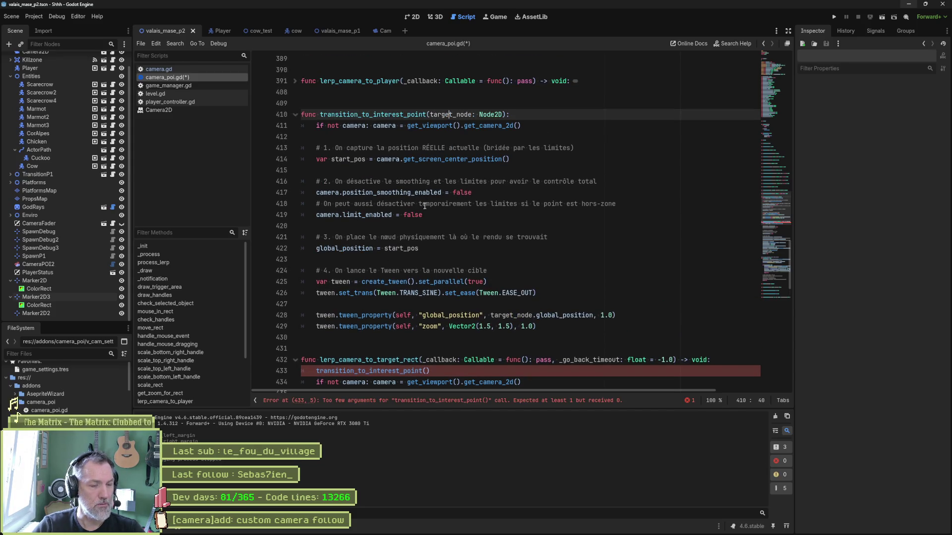
pyautogui.scroll(-4, 447, 241)
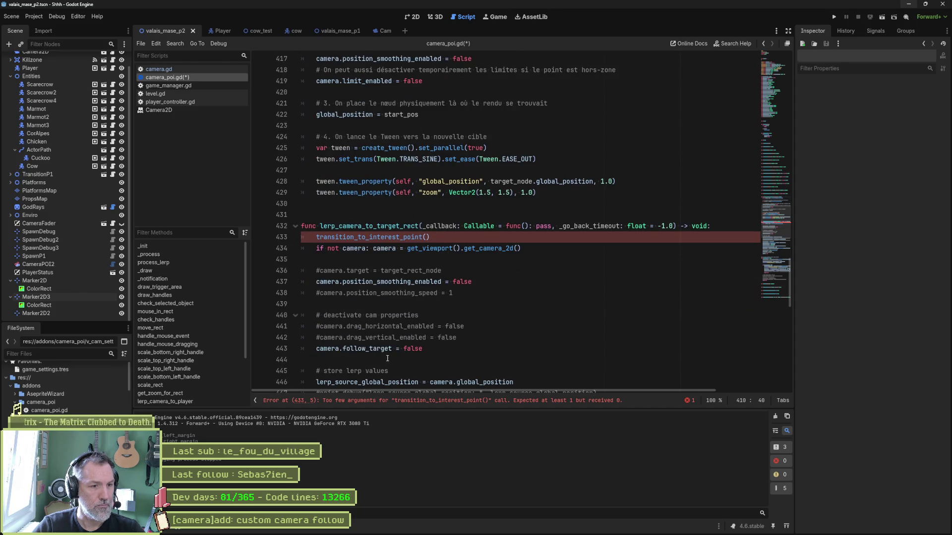
pyautogui.scroll(-3, 387, 358)
# Pass target_rect_node into the call, add a return after it, and save camera_poi.gd.
pyautogui.doubleClick(456, 303)
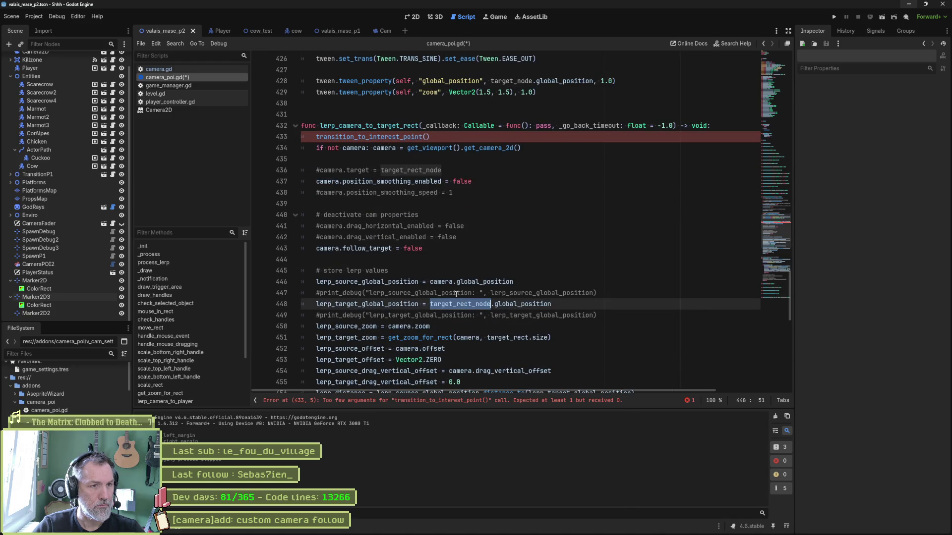
pyautogui.hotkey('ctrl', 'c')
pyautogui.scroll(3, 456, 294)
pyautogui.click(425, 237)
pyautogui.hotkey('ctrl', 'v')
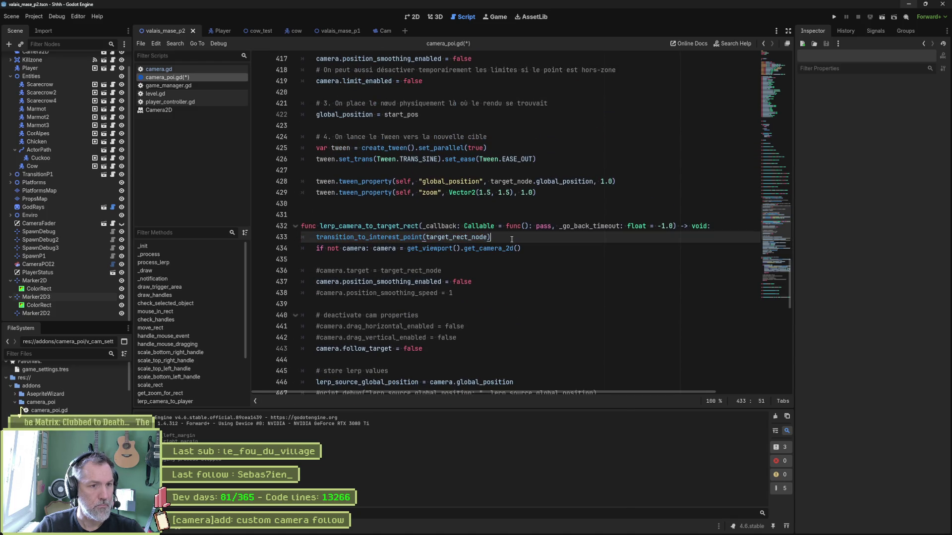
pyautogui.press('Return')
pyautogui.write('return')
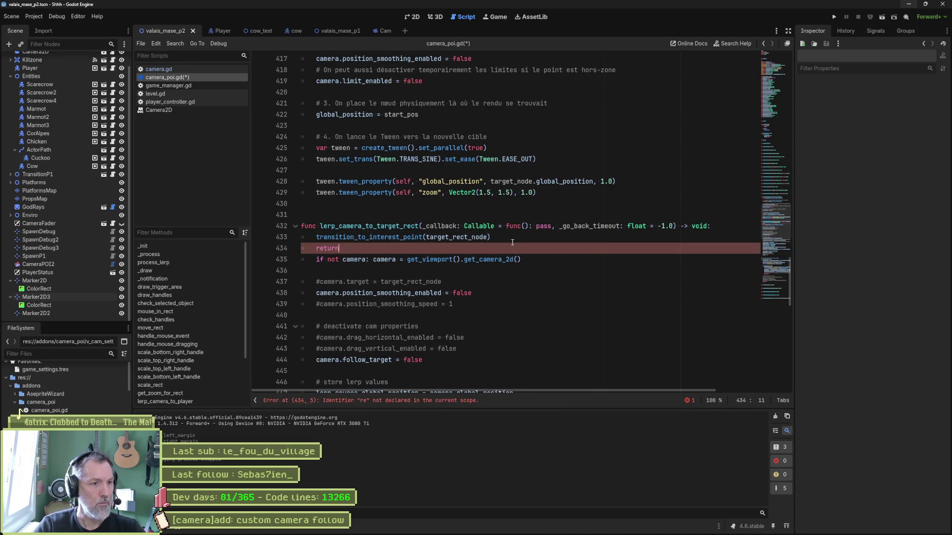
pyautogui.press('Return')
pyautogui.hotkey('ctrl', 's')
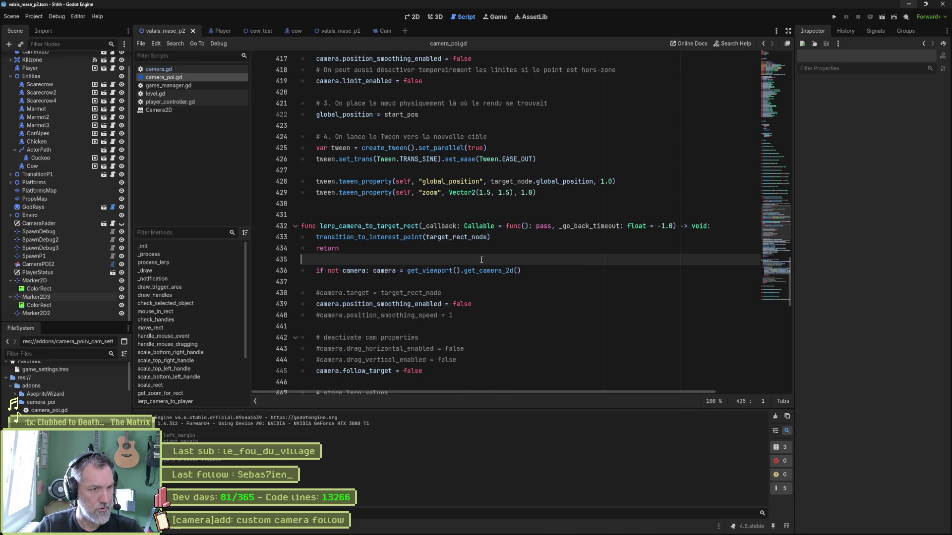
pyautogui.press('F6')
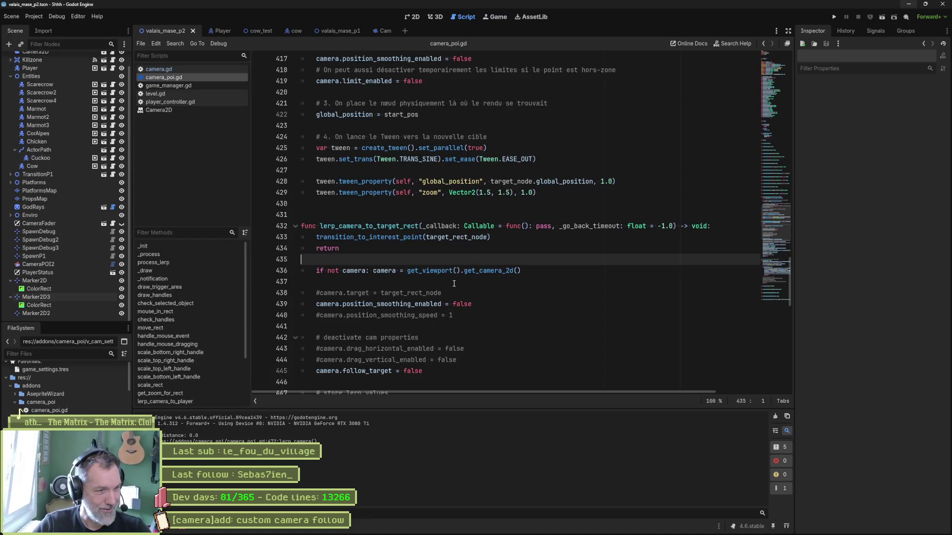
# Change line 422 to set camera.global_position instead of global_position, then run the game.
pyautogui.scroll(2, 414, 227)
pyautogui.scroll(1, 414, 227)
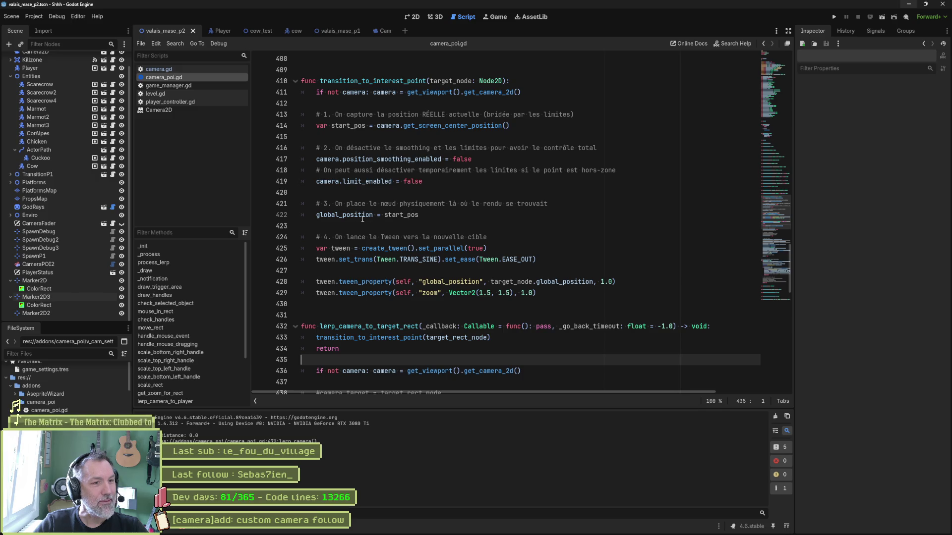
pyautogui.click(317, 215)
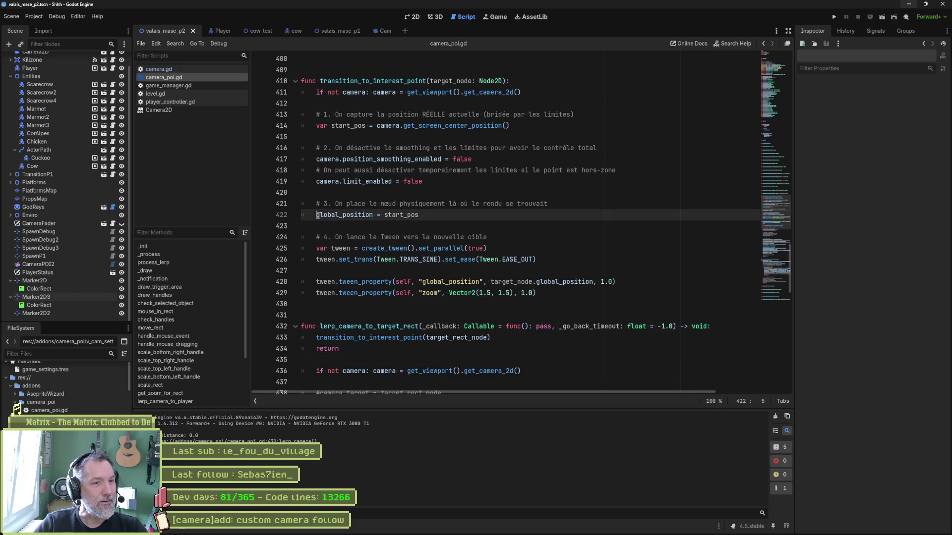
pyautogui.doubleClick(447, 82)
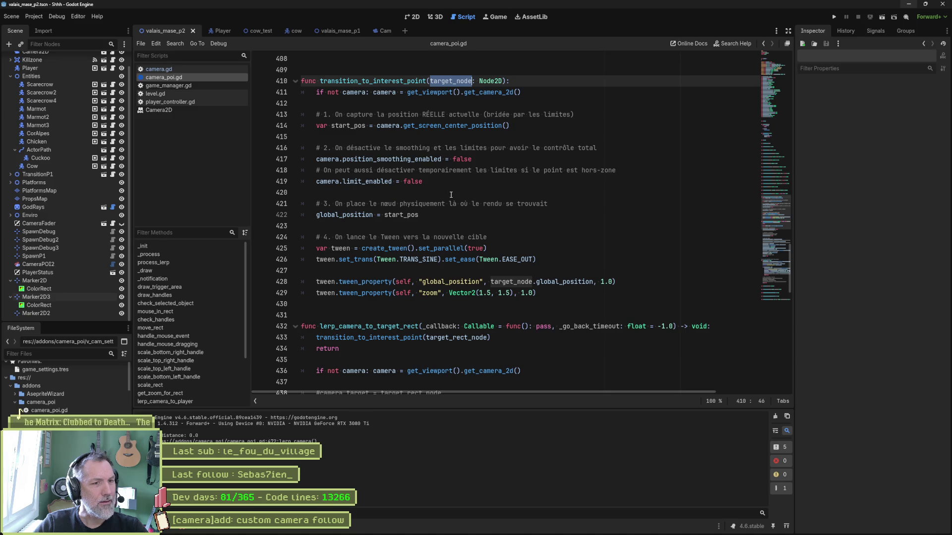
pyautogui.doubleClick(320, 159)
pyautogui.hotkey('ctrl', 'c')
pyautogui.click(317, 215)
pyautogui.hotkey('ctrl', 'v')
pyautogui.write('.')
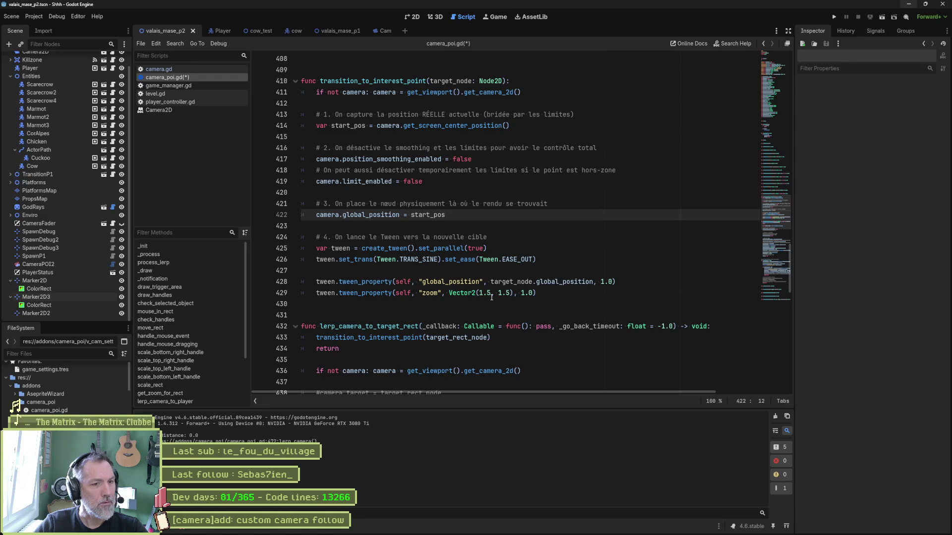
pyautogui.press('F5')
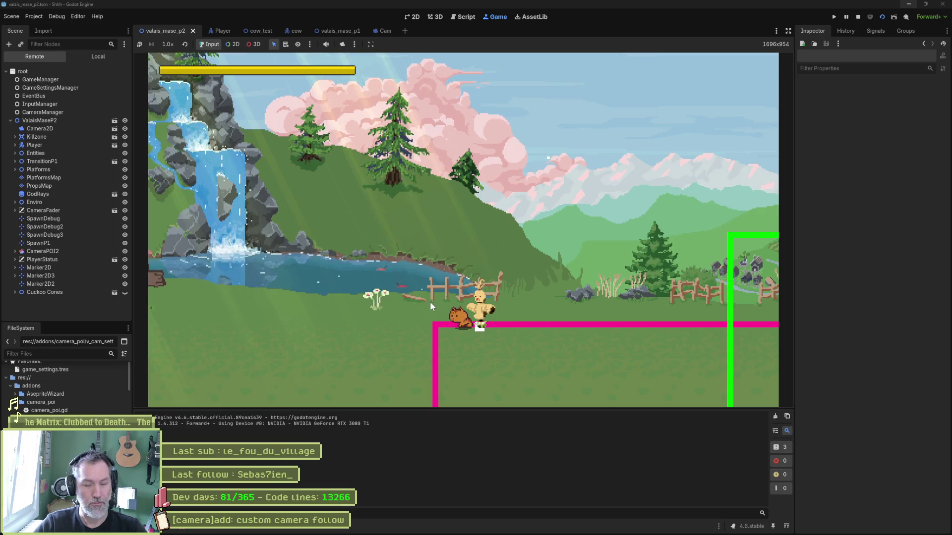
# Stop the running game with F8.
pyautogui.press('F8')
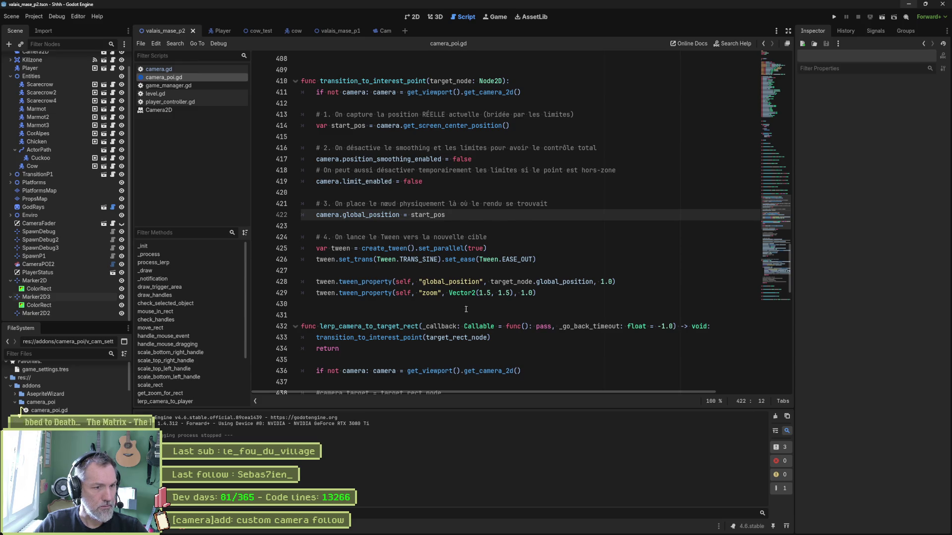
# Replace self with camera in the position and zoom tween_property calls, then run the game.
pyautogui.doubleClick(451, 81)
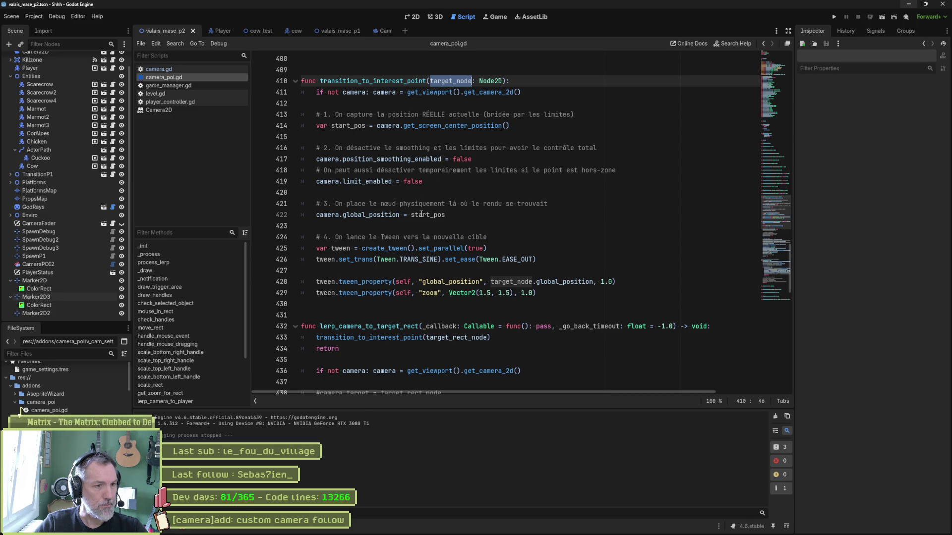
pyautogui.doubleClick(399, 282)
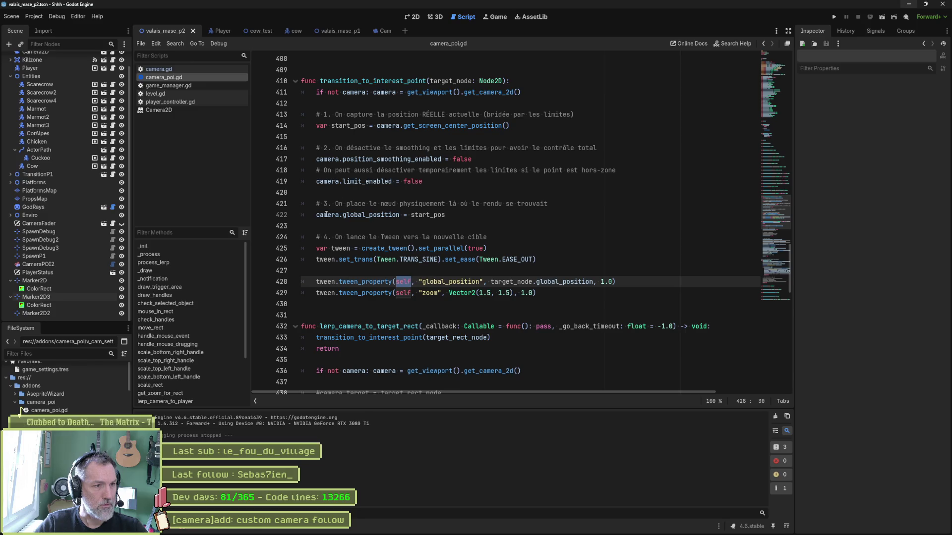
pyautogui.doubleClick(327, 214)
pyautogui.doubleClick(404, 281)
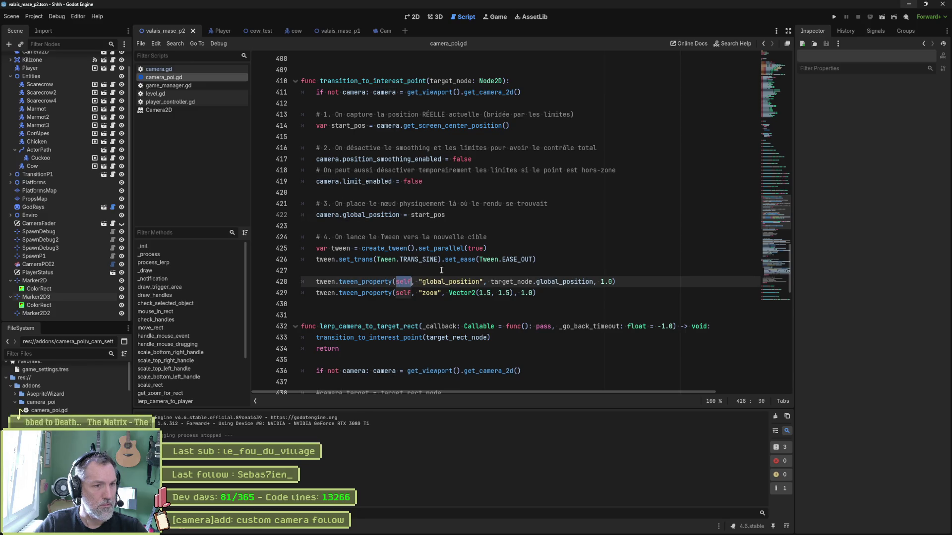
pyautogui.hotkey('ctrl', 'v')
pyautogui.doubleClick(403, 293)
pyautogui.hotkey('ctrl', 'v')
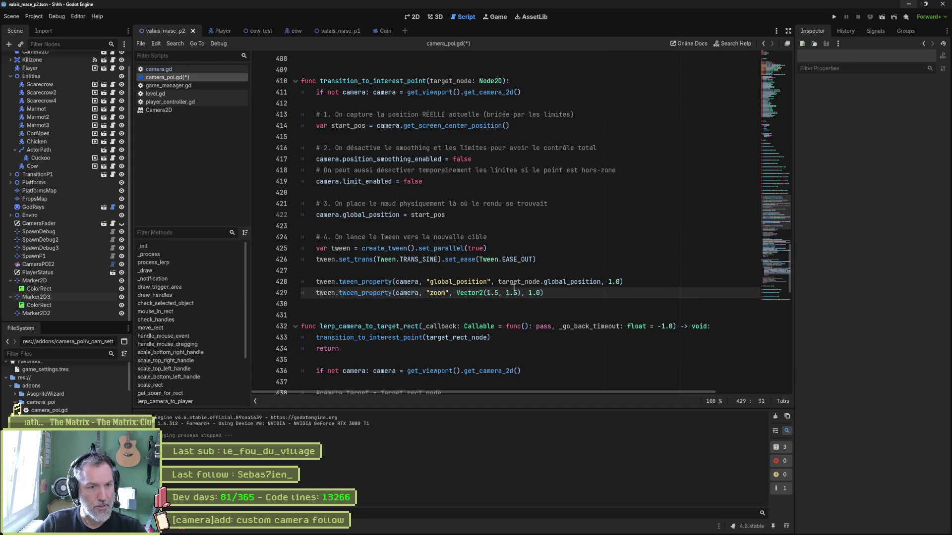
pyautogui.press('F5')
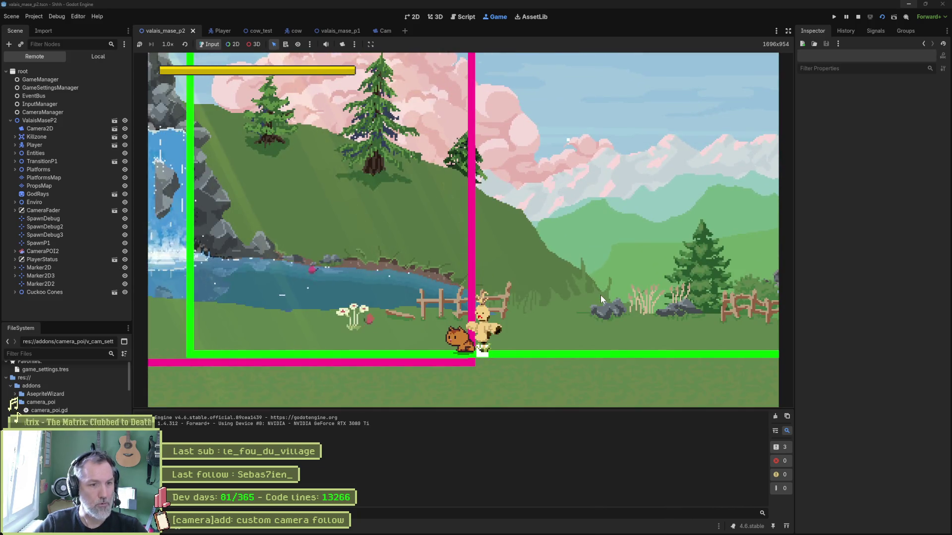
# Restart the scene and watch the camera glide between zones, then stop the game.
pyautogui.press('F8')
pyautogui.press('F6')
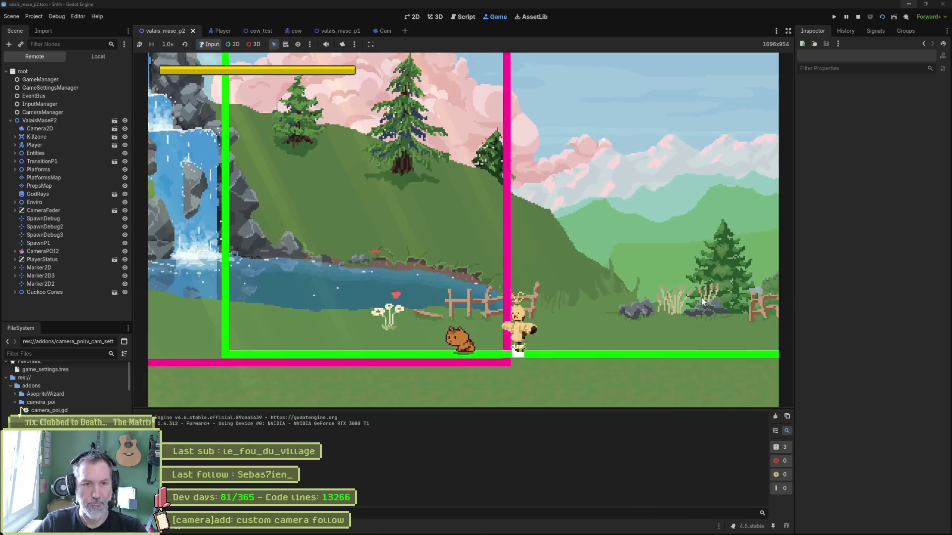
pyautogui.press('F8')
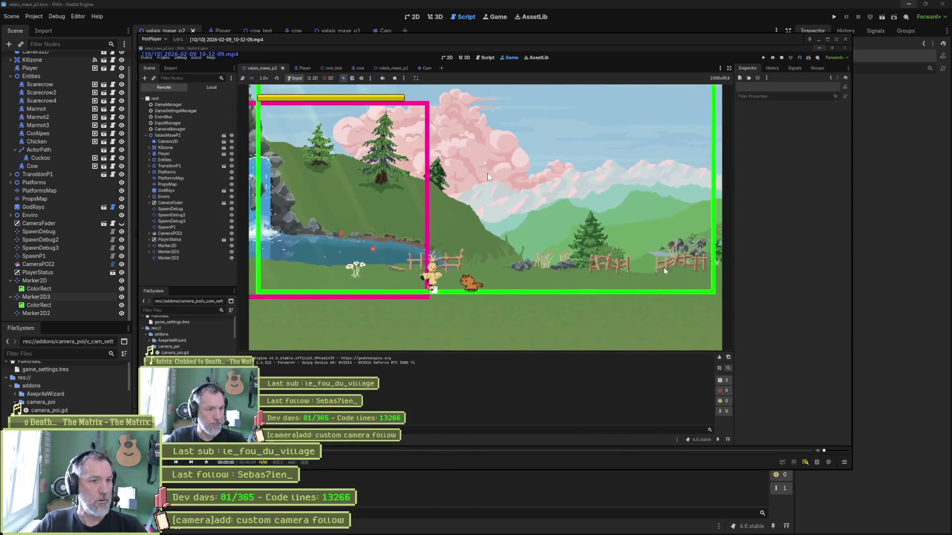
pyautogui.press('f')
pyautogui.press('f')
pyautogui.press('d')
pyautogui.press('d')
pyautogui.press('f')
pyautogui.press('d')
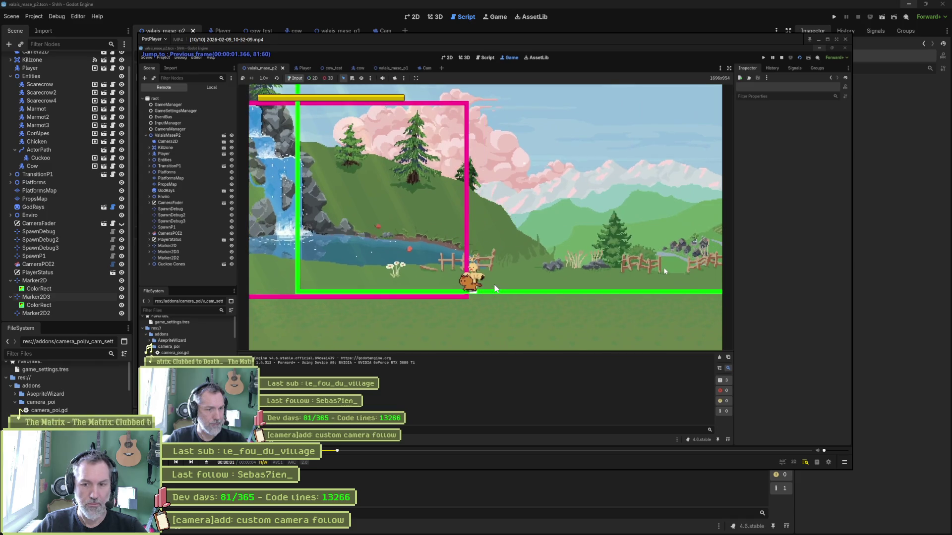
pyautogui.press('f')
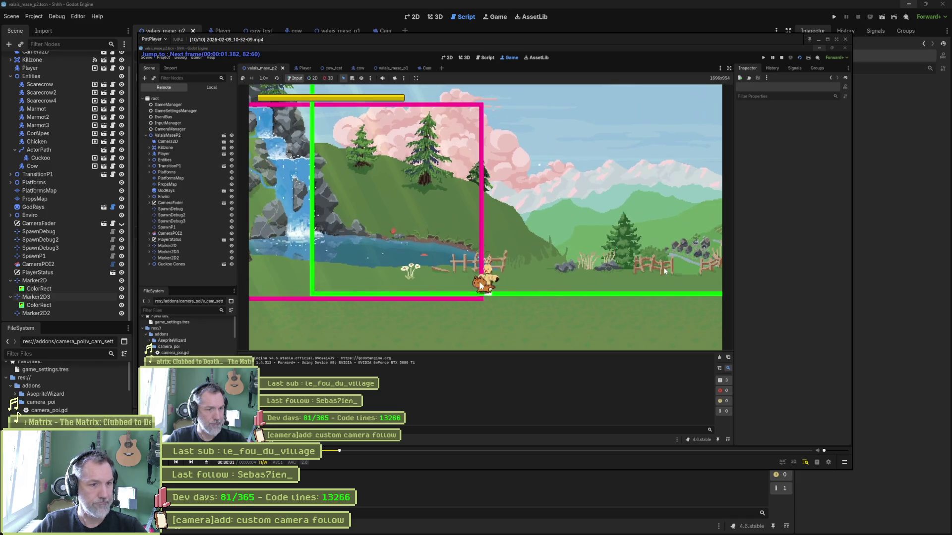
pyautogui.press('d')
pyautogui.press('d')
pyautogui.press('f')
pyautogui.press('f')
pyautogui.press('f')
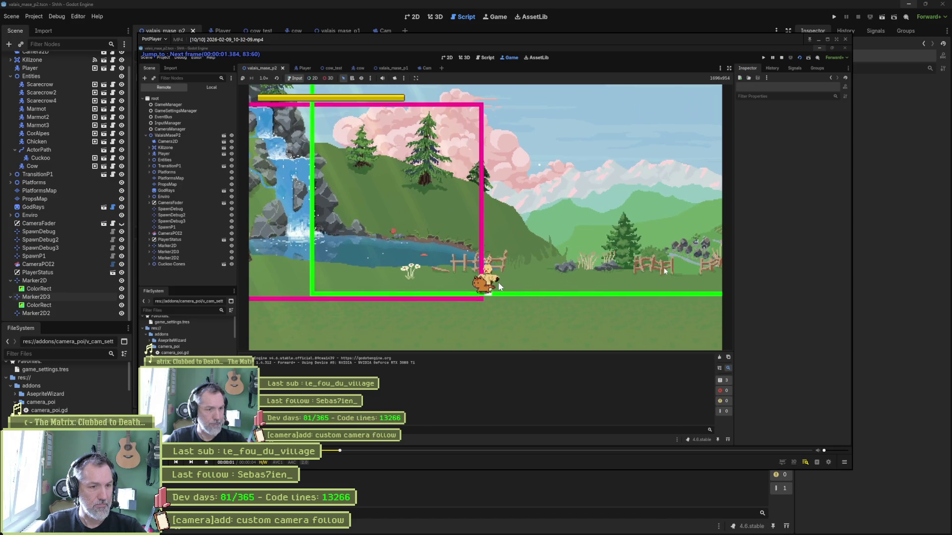
pyautogui.press('f')
pyautogui.press('d')
pyautogui.press('d')
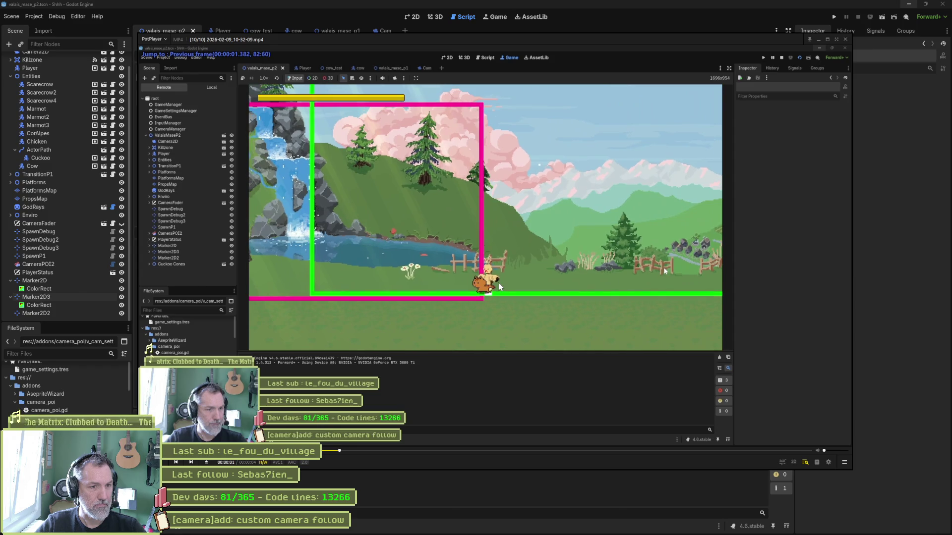
pyautogui.press('d')
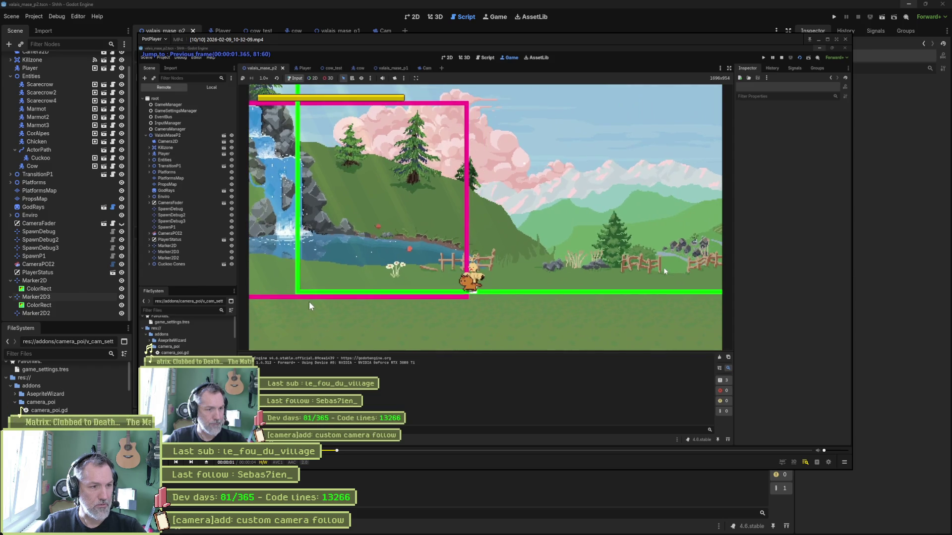
pyautogui.press('f')
pyautogui.press('d')
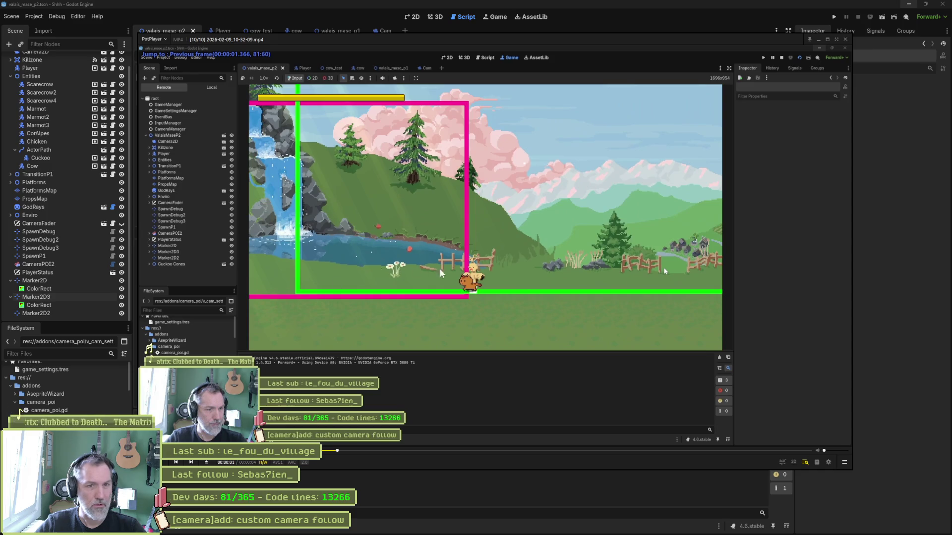
pyautogui.press('f')
pyautogui.press('f')
pyautogui.press('f')
pyautogui.press('d')
pyautogui.press('d')
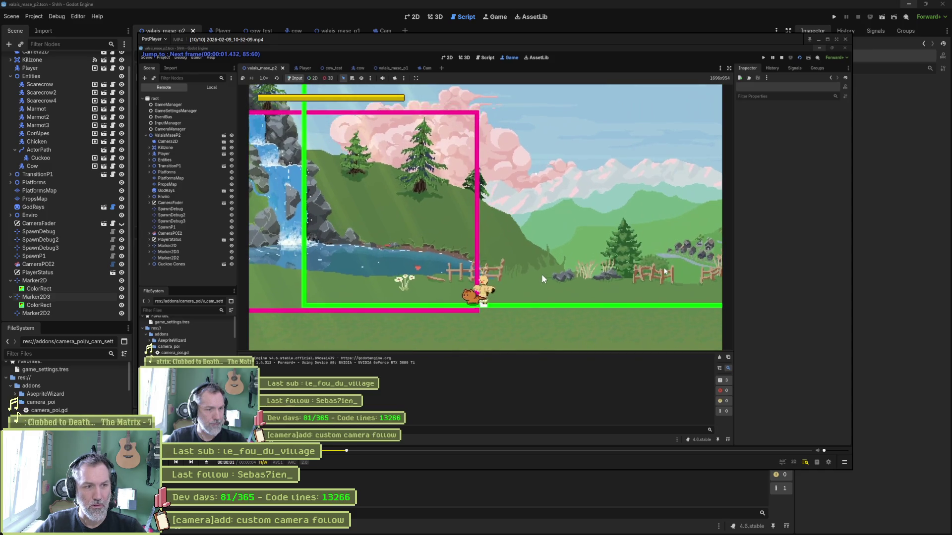
pyautogui.press('d')
pyautogui.press('d')
pyautogui.press('d')
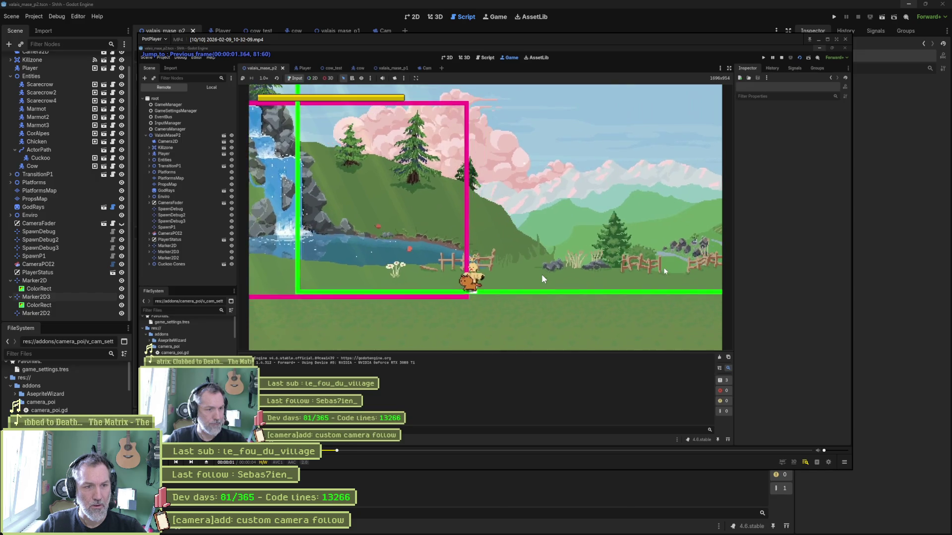
pyautogui.press('f')
pyautogui.press('f')
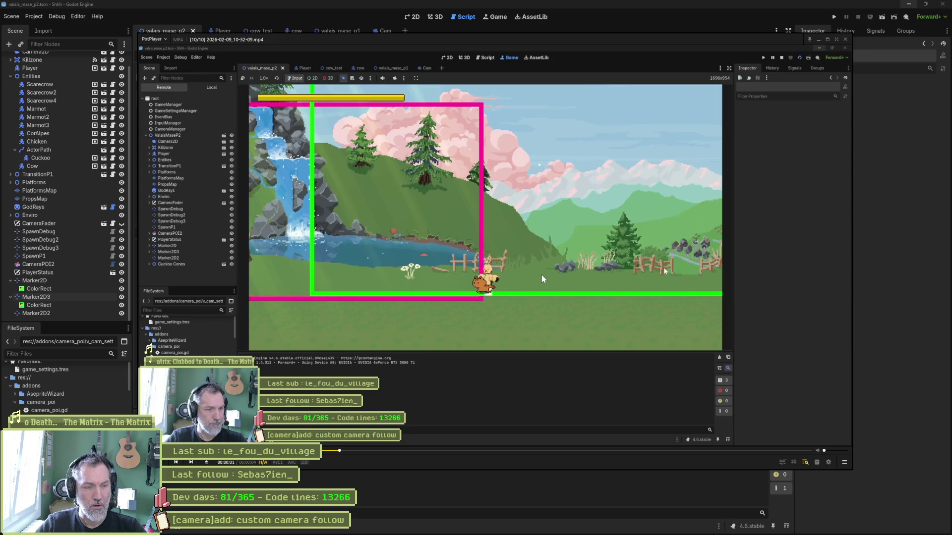
pyautogui.click(423, 489)
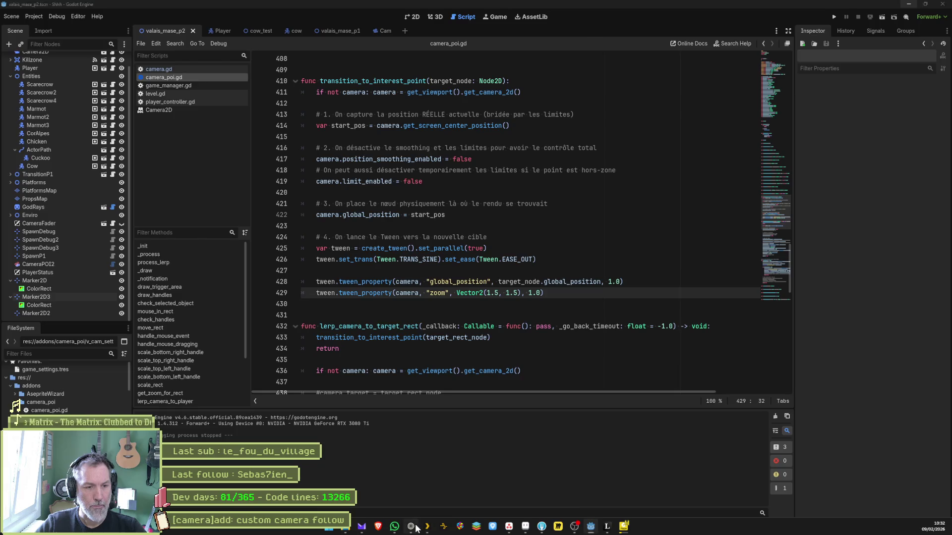
# Ask Gemini, in French, about the camera jolt on the first frames of movement.
pyautogui.click(411, 526)
pyautogui.click(448, 483)
pyautogui.write('j')
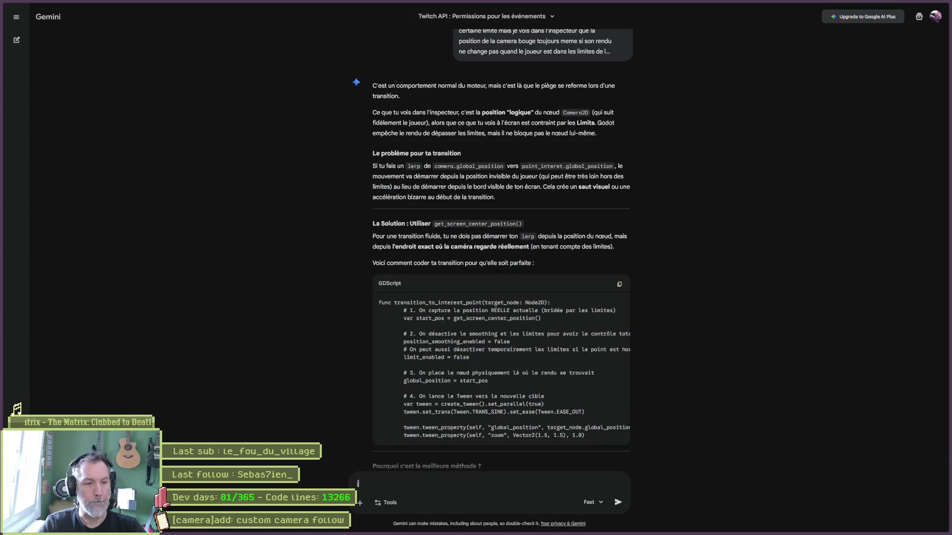
pyautogui.press('Return')
pyautogui.write("j'ai u")
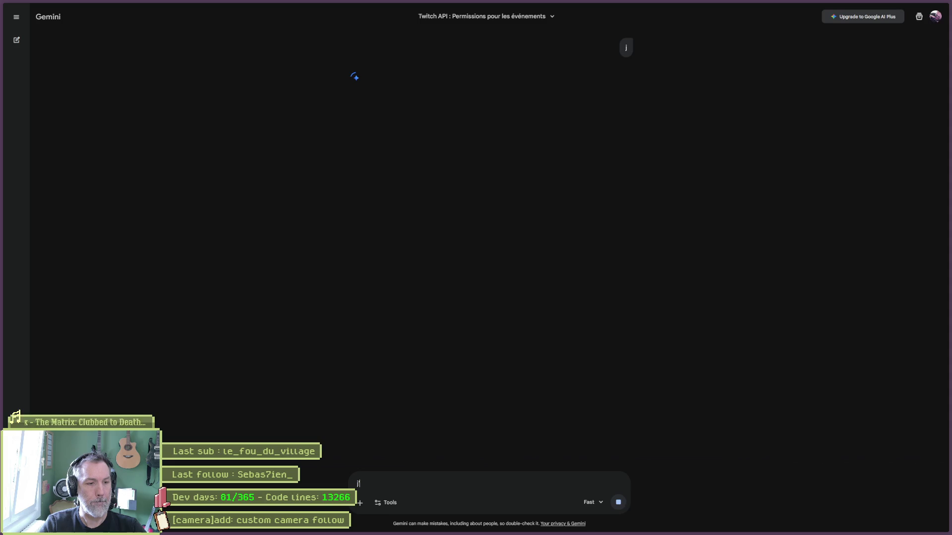
pyautogui.write('n accoup ')
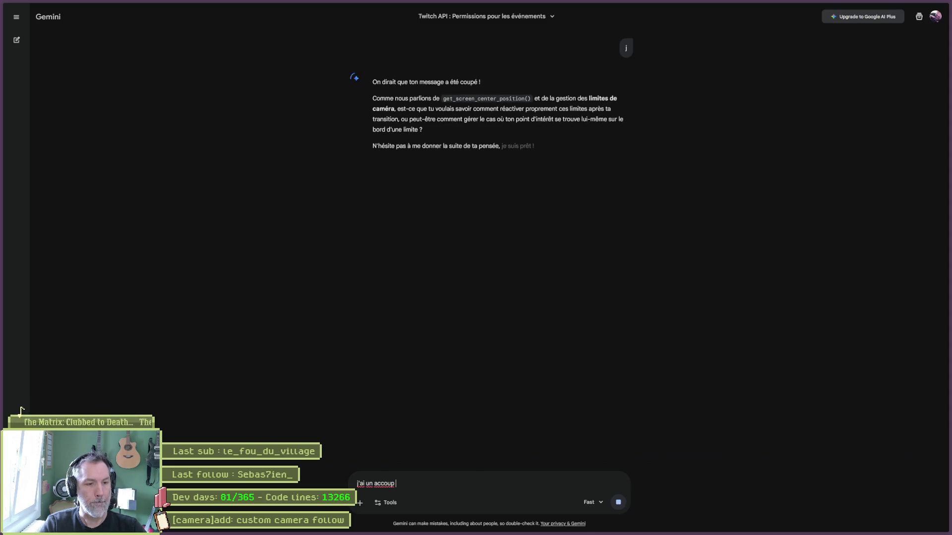
pyautogui.write('sur les premi')
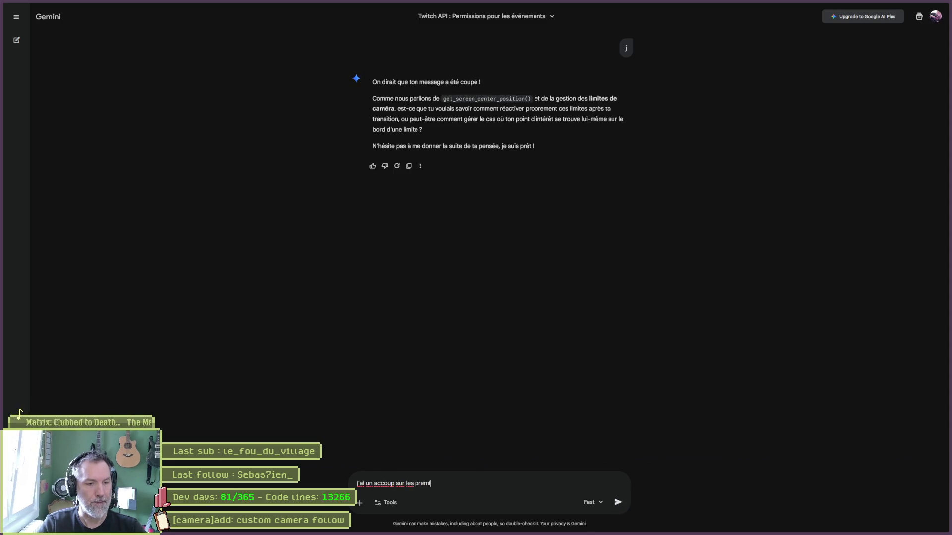
pyautogui.write('ere ou la premiere frame ')
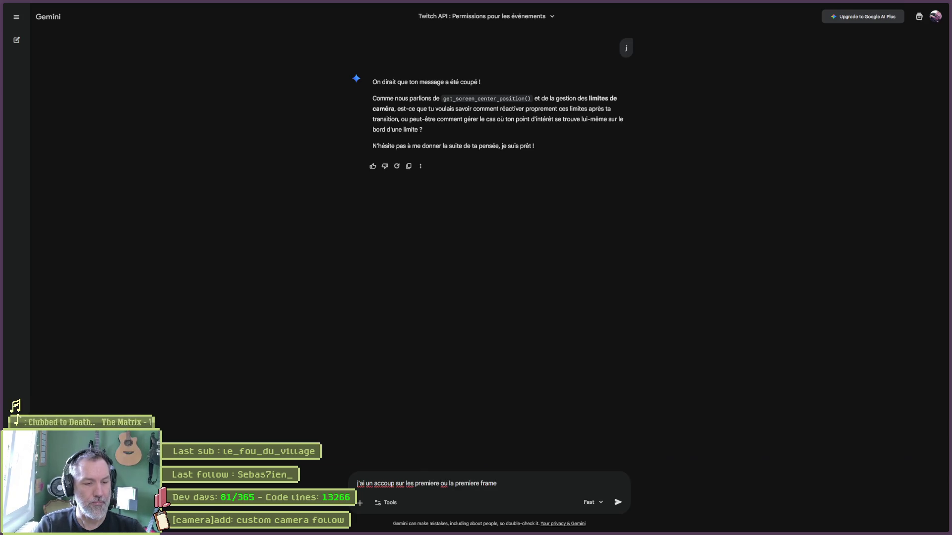
pyautogui.write('de deplacement horizontal')
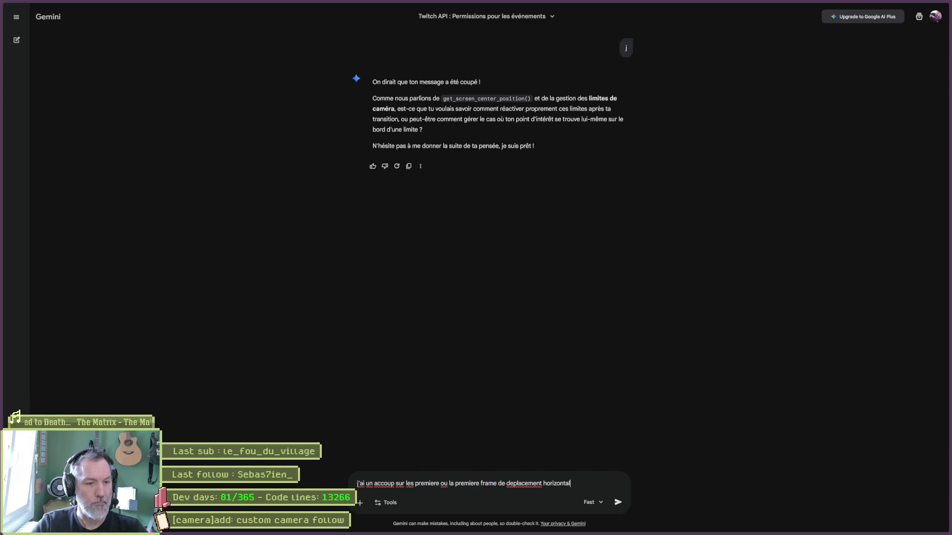
pyautogui.click(440, 483)
pyautogui.write('s')
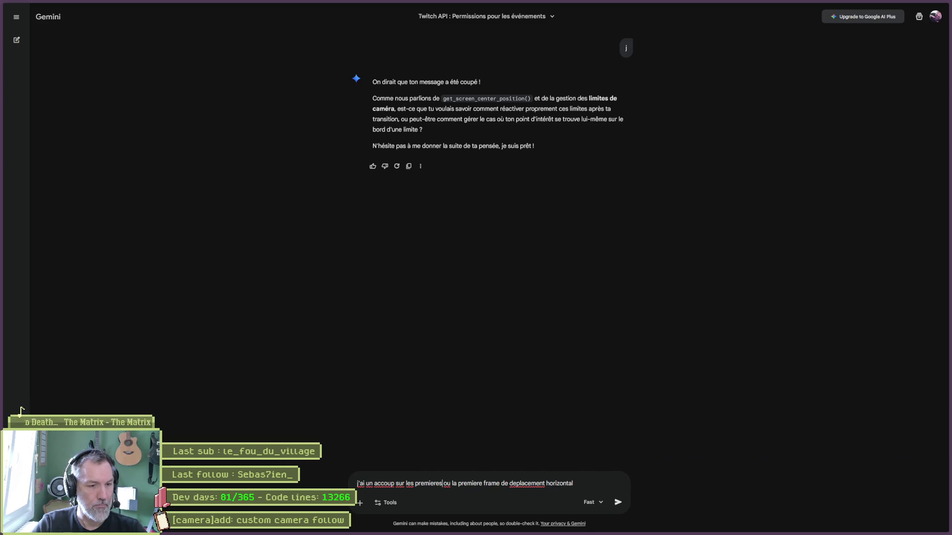
pyautogui.press('Return')
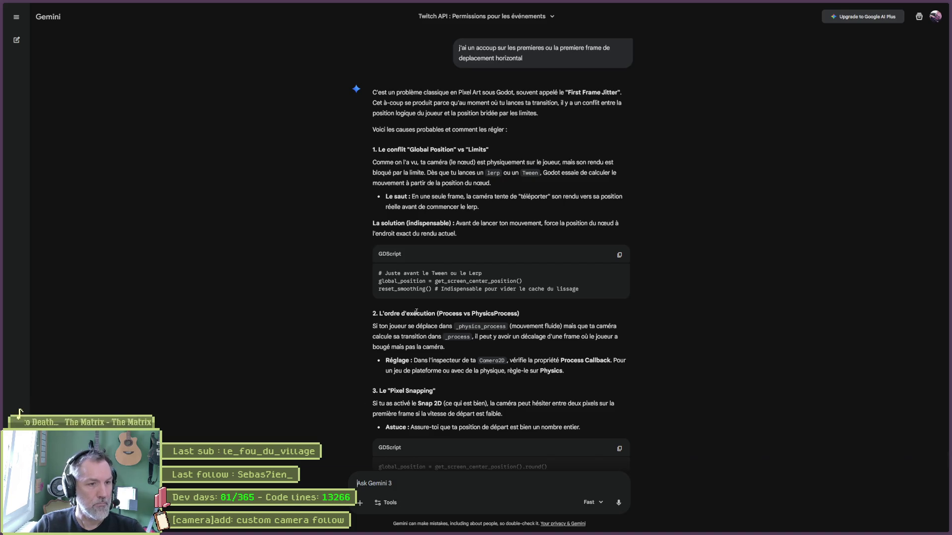
# Copy the suggested three-line fix code from Gemini's reply and return to Godot.
pyautogui.moveTo(578, 288)
pyautogui.mouseDown()
pyautogui.moveTo(379, 281)
pyautogui.moveTo(378, 273)
pyautogui.mouseUp()
pyautogui.hotkey('ctrl', 'c')
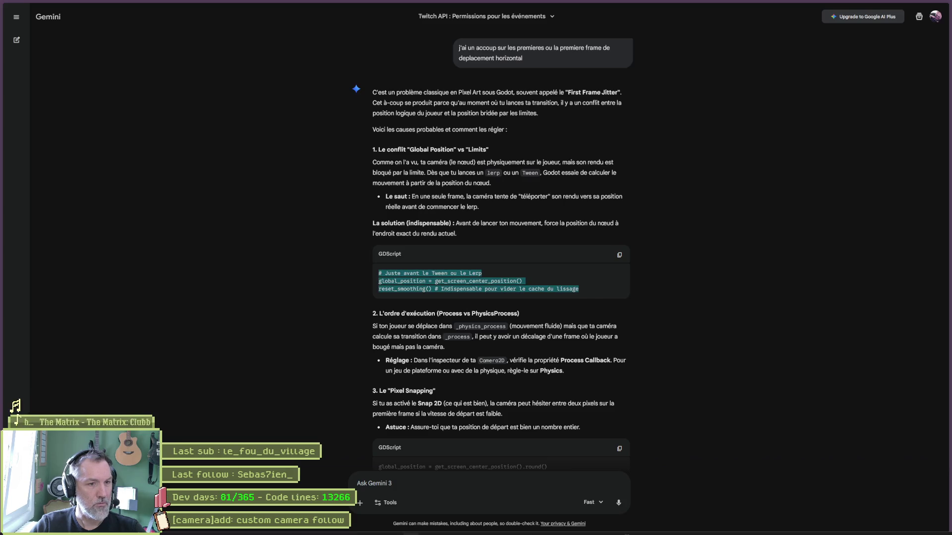
pyautogui.moveTo(545, 532)
pyautogui.click(588, 528)
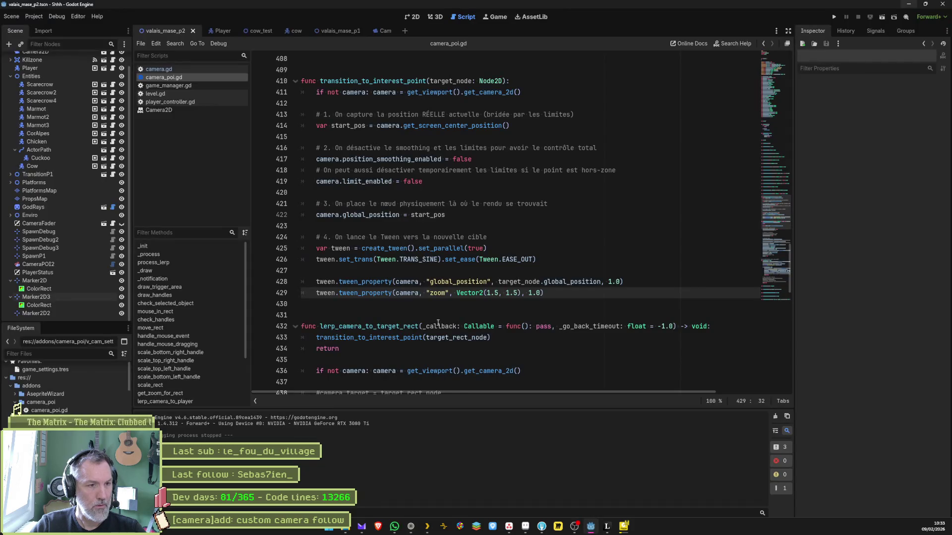
# Paste the fix after line 422, move its comment to its own line, and indent lines 425–426.
pyautogui.click(469, 217)
pyautogui.hotkey('ctrl', 'v')
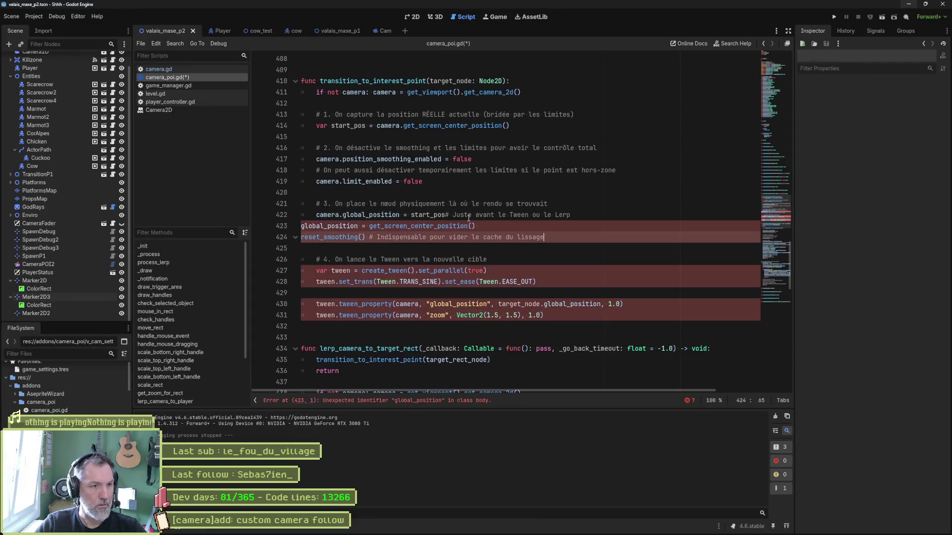
pyautogui.click(445, 215)
pyautogui.press('Return')
pyautogui.press('Return')
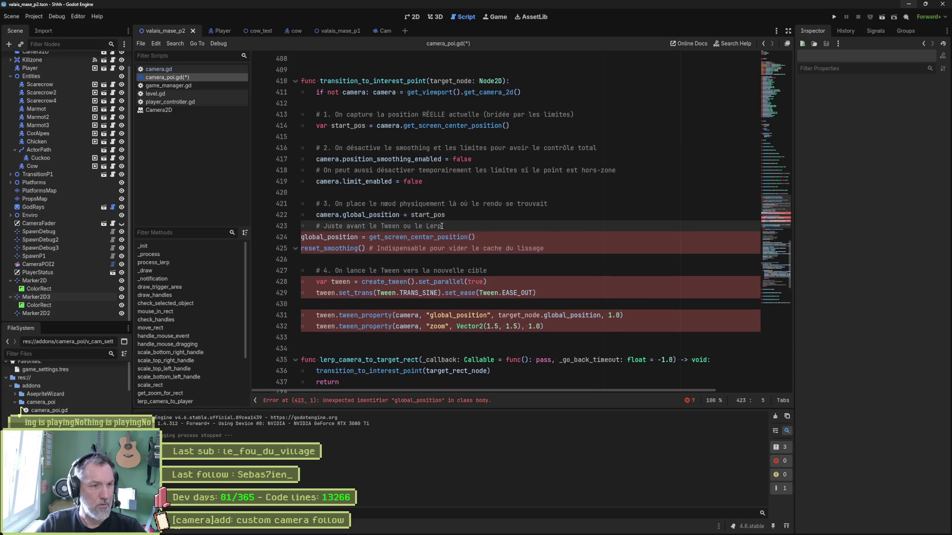
pyautogui.press('Down')
pyautogui.hotkey('shift', 'Down')
pyautogui.press('Tab')
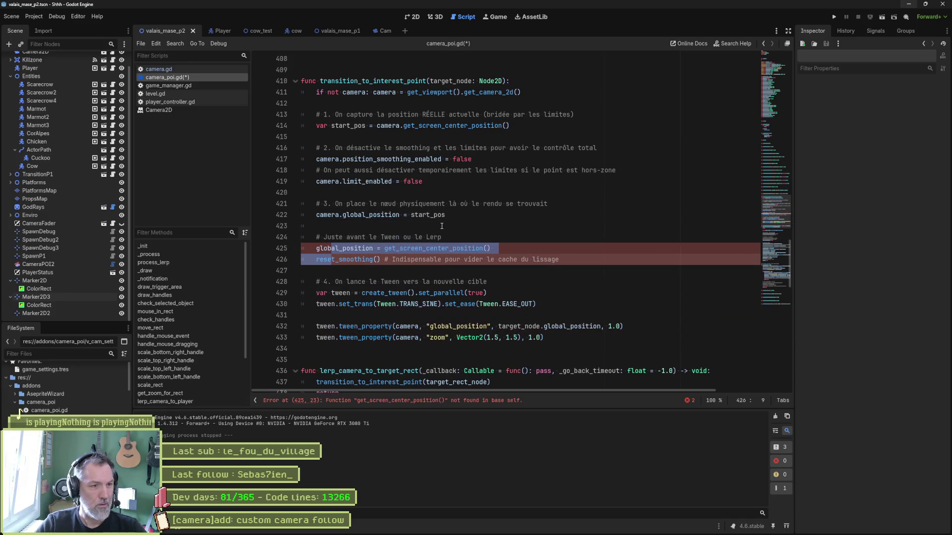
# Prefix lines 425 and 426 with camera. and run the game with F5.
pyautogui.moveTo(316, 218); pyautogui.dragTo(342, 219)
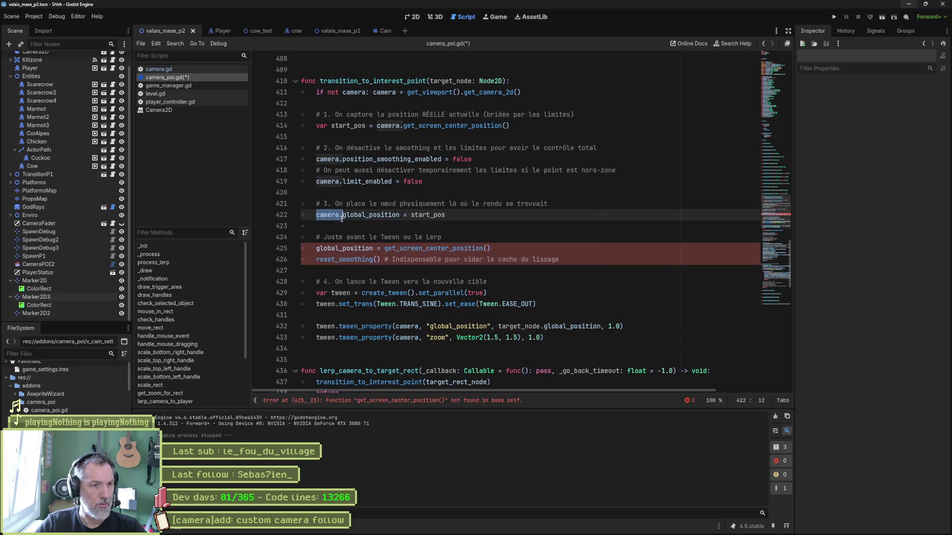
pyautogui.hotkey('ctrl', 'c')
pyautogui.click(316, 249)
pyautogui.hotkey('ctrl', 'v')
pyautogui.click(316, 260)
pyautogui.hotkey('ctrl', 'v')
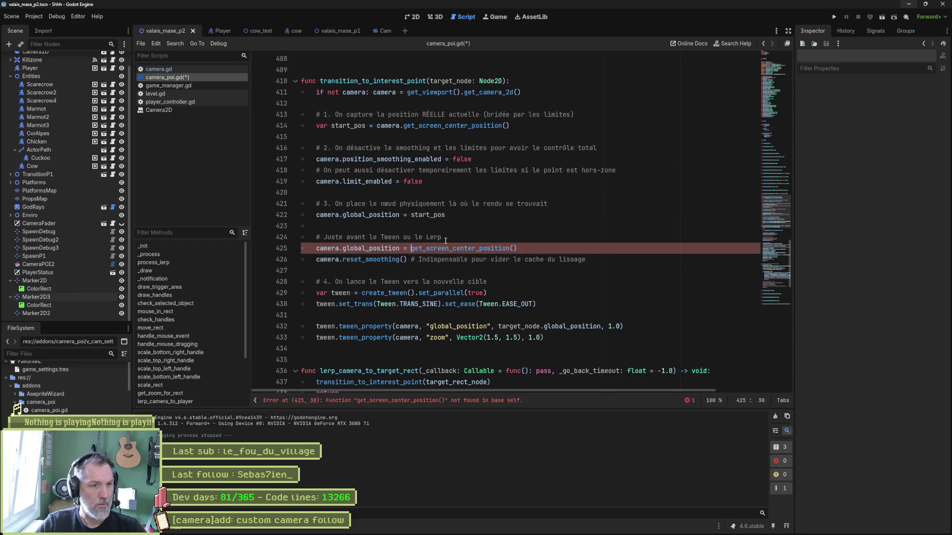
pyautogui.press('F5')
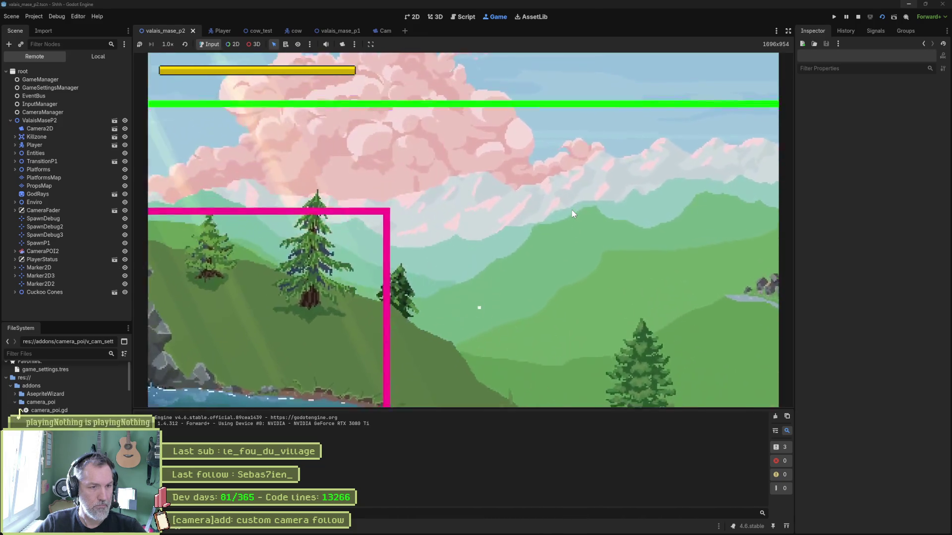
# Stop the game, go to the get_screen_center_position call on line 425, then rerun and stop it.
pyautogui.press('F8')
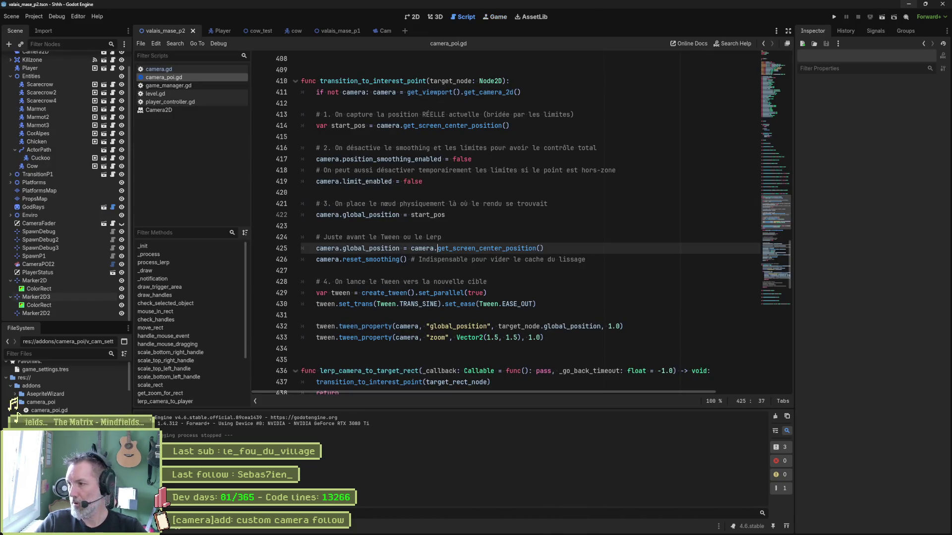
pyautogui.click(462, 336)
pyautogui.press('F5')
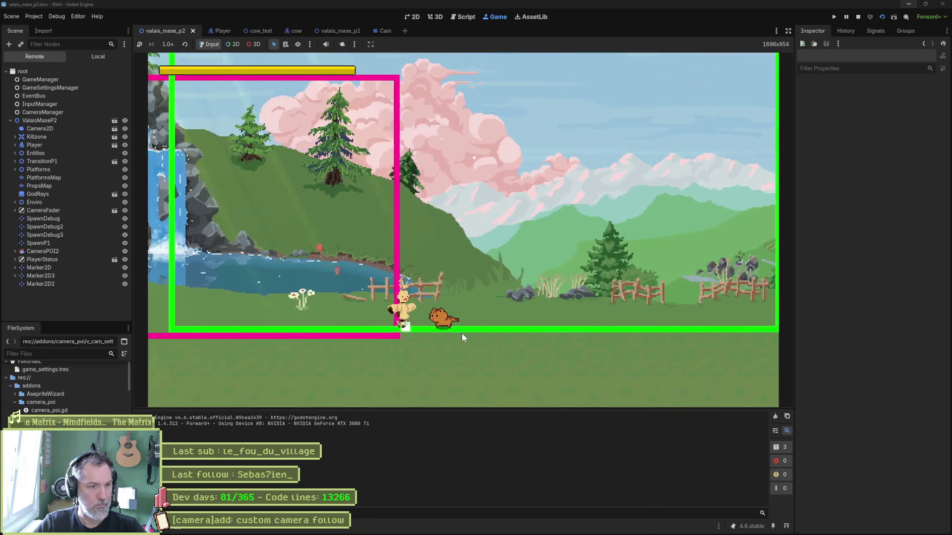
pyautogui.press('F8')
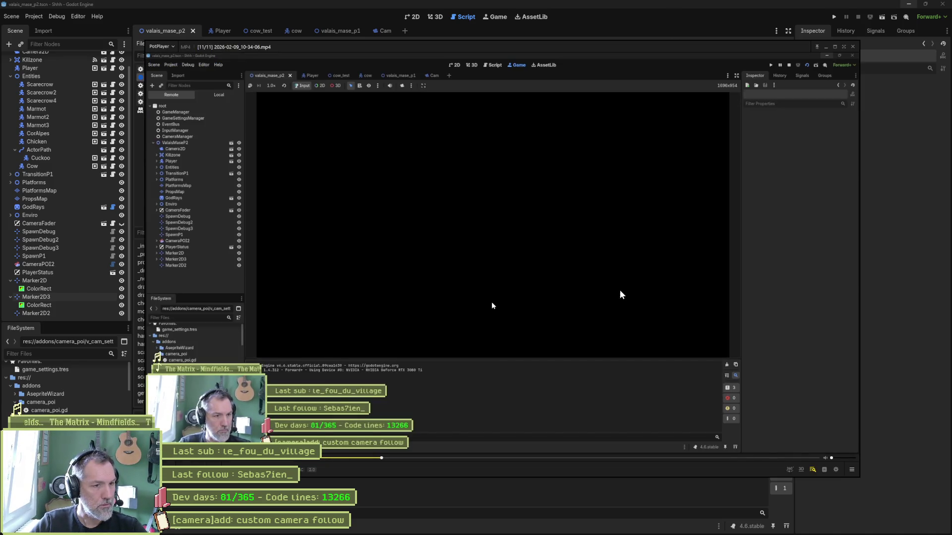
# Pause the PotPlayer clip, step back and forth frame by frame around 4.7 s, then close it.
pyautogui.click(491, 306)
pyautogui.press('f')
pyautogui.press('f')
pyautogui.press('f')
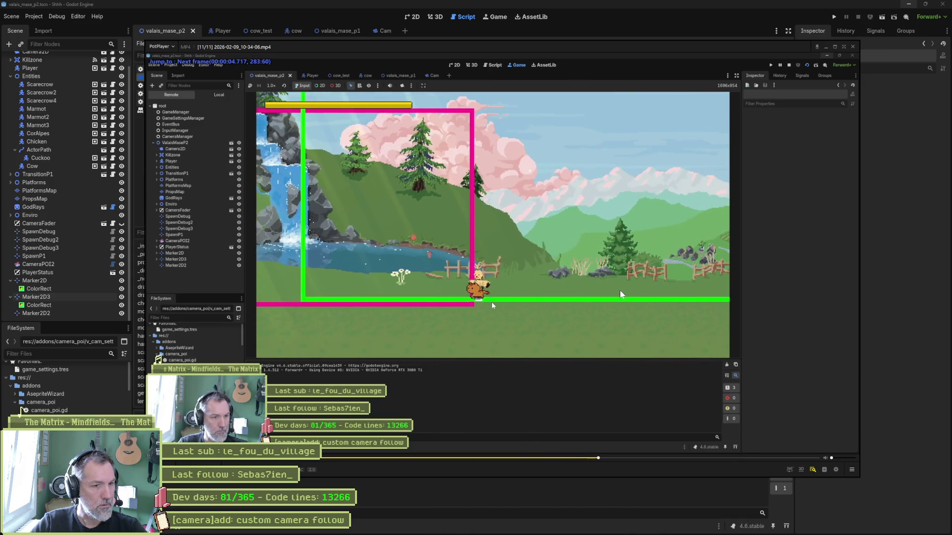
pyautogui.press('f')
pyautogui.press('f')
pyautogui.press('f')
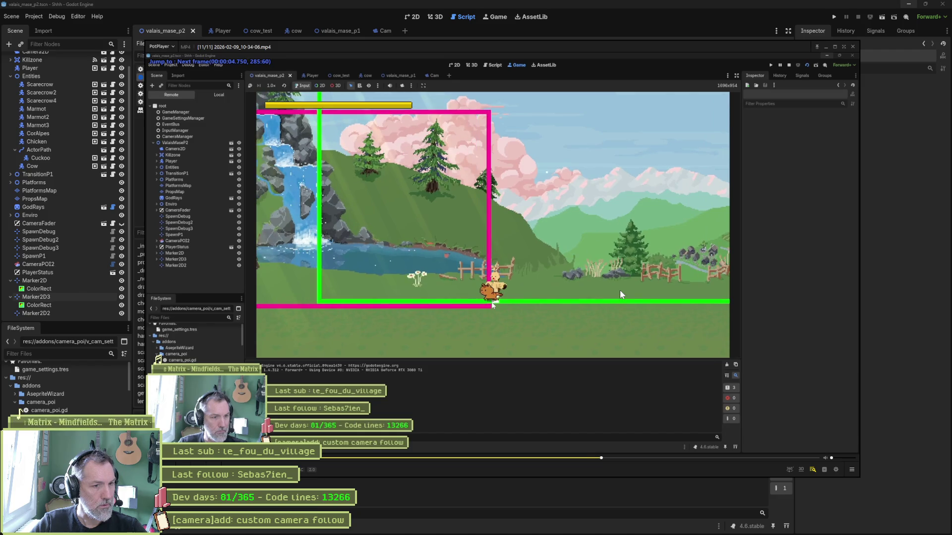
pyautogui.press('d')
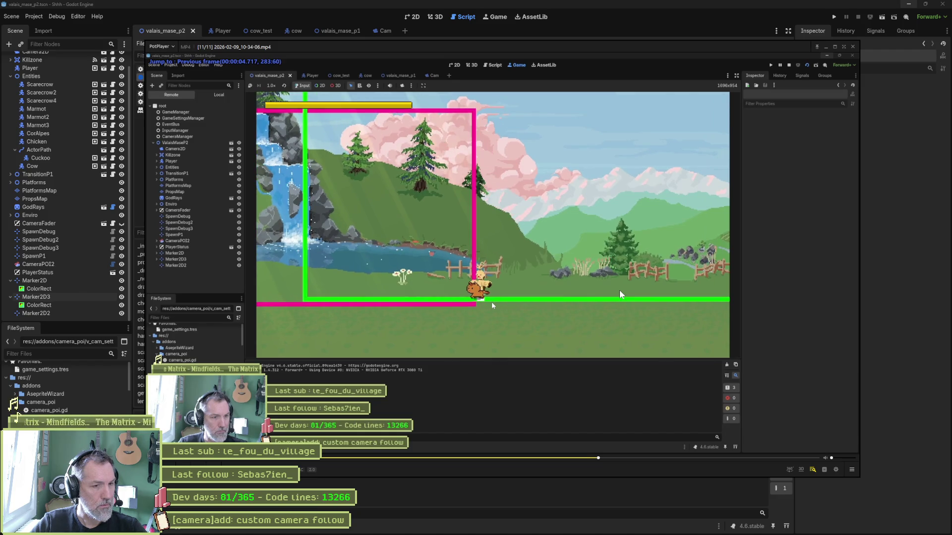
pyautogui.press('f')
pyautogui.press('d')
pyautogui.press('f')
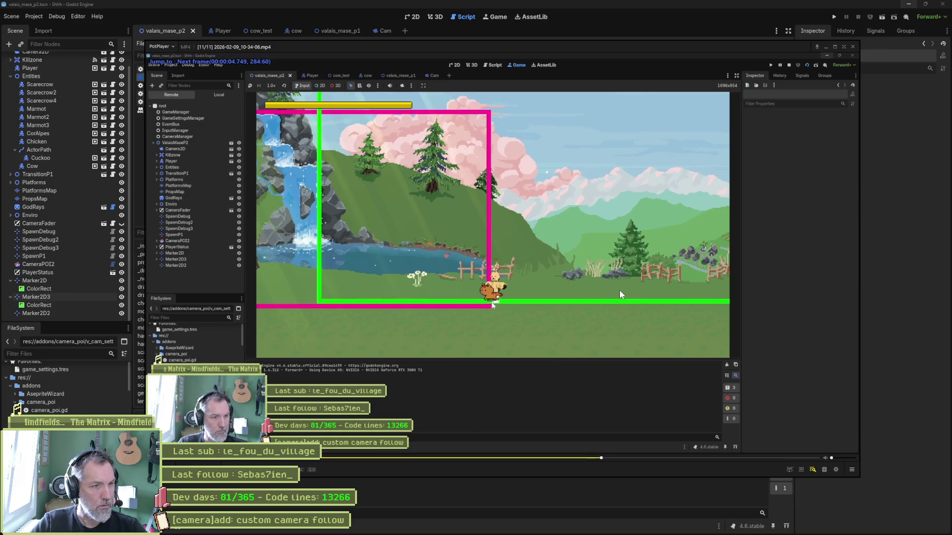
pyautogui.press('d')
pyautogui.press('f')
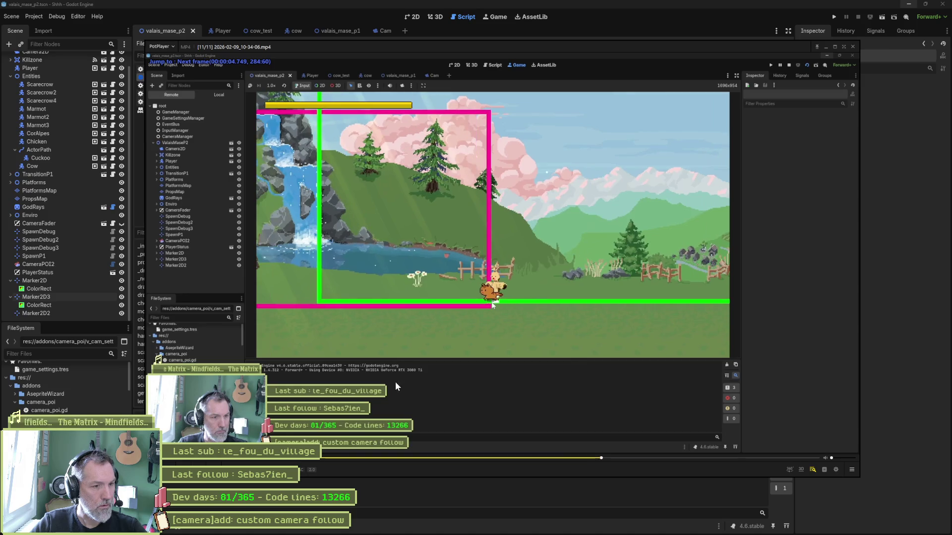
pyautogui.press('d')
pyautogui.press('f')
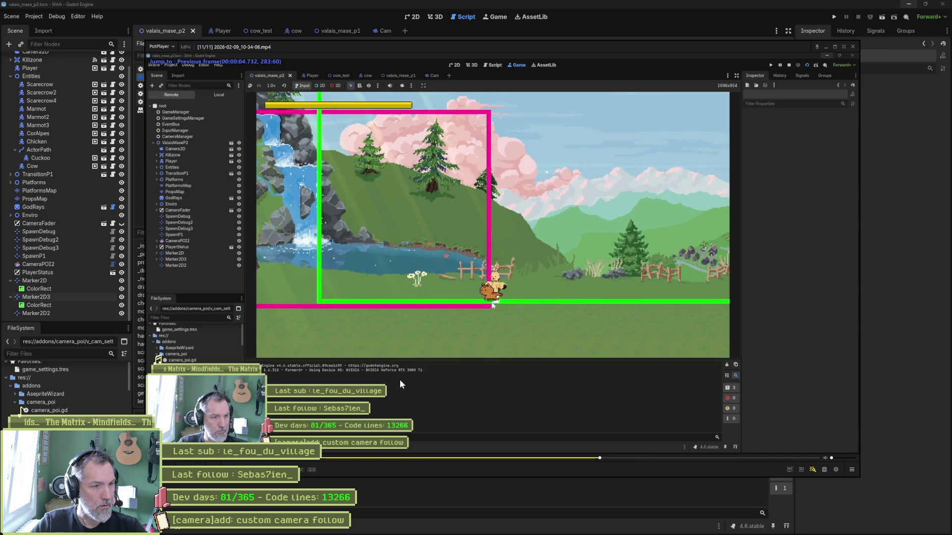
pyautogui.press('d')
pyautogui.press('d')
pyautogui.press('f')
pyautogui.press('f')
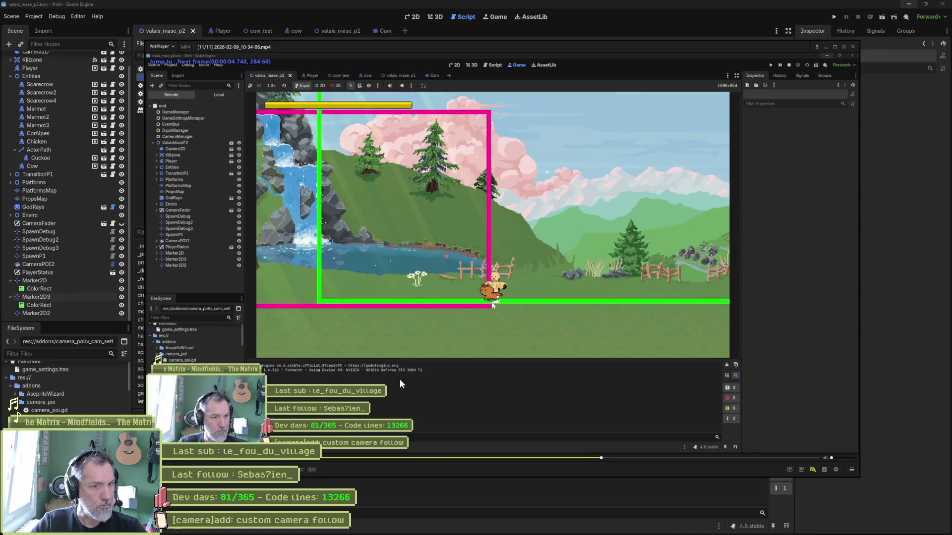
pyautogui.press('d')
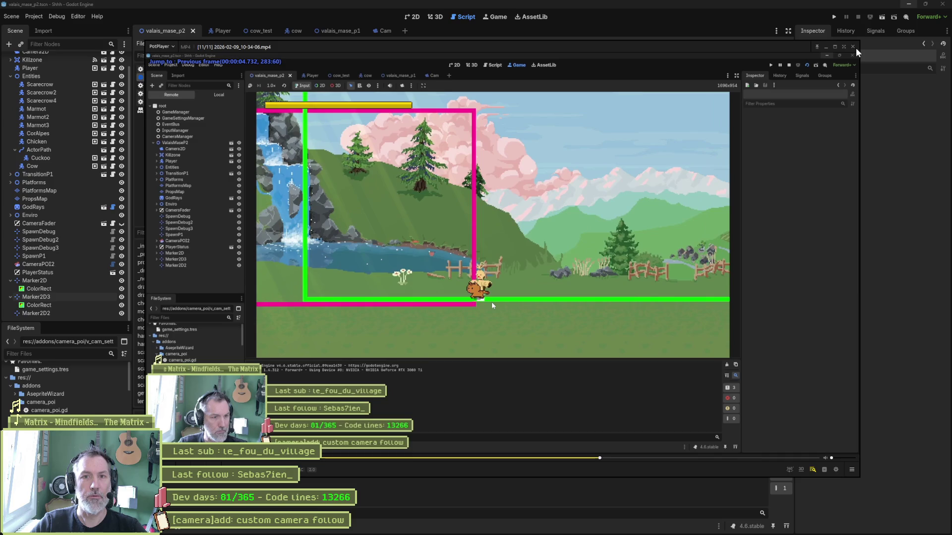
pyautogui.click(852, 46)
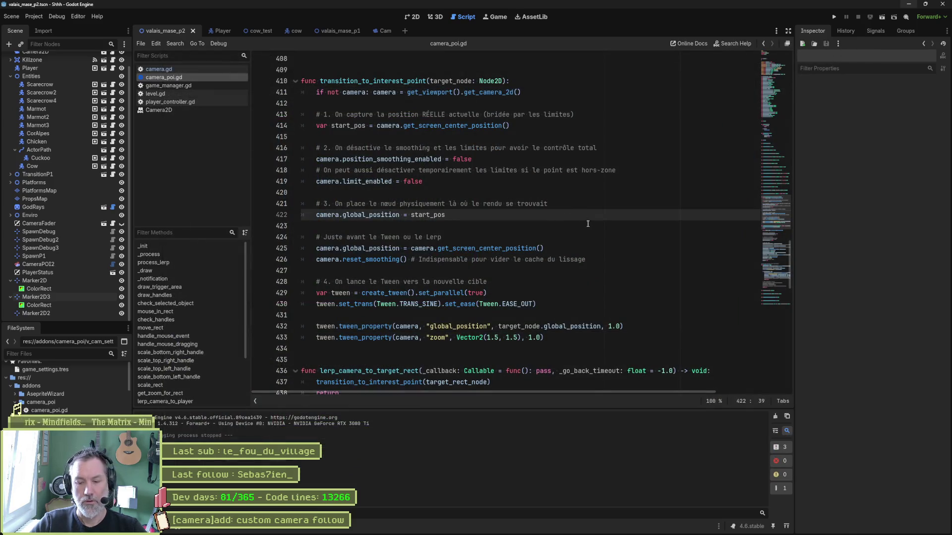
# Run the scene with F6, inspect the live Camera2D properties, then stop the game.
pyautogui.press('F6')
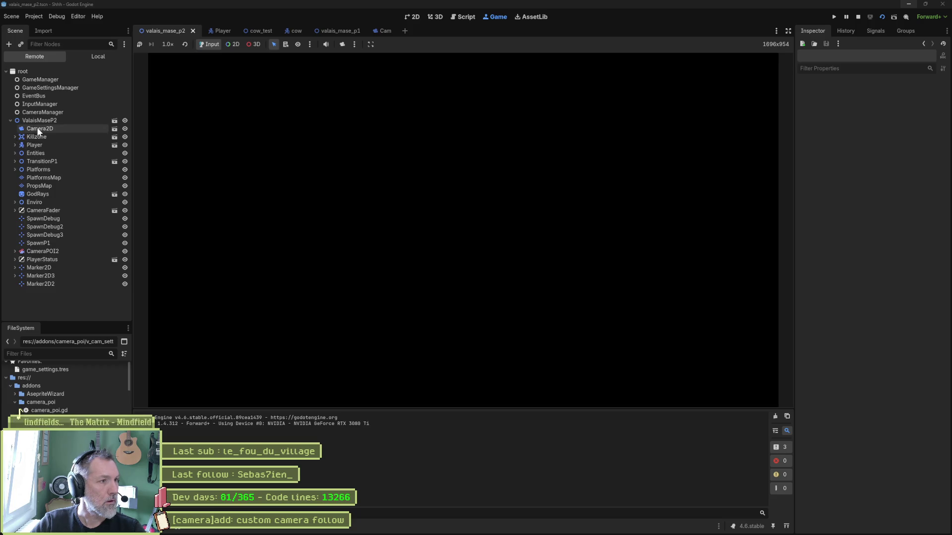
pyautogui.click(37, 128)
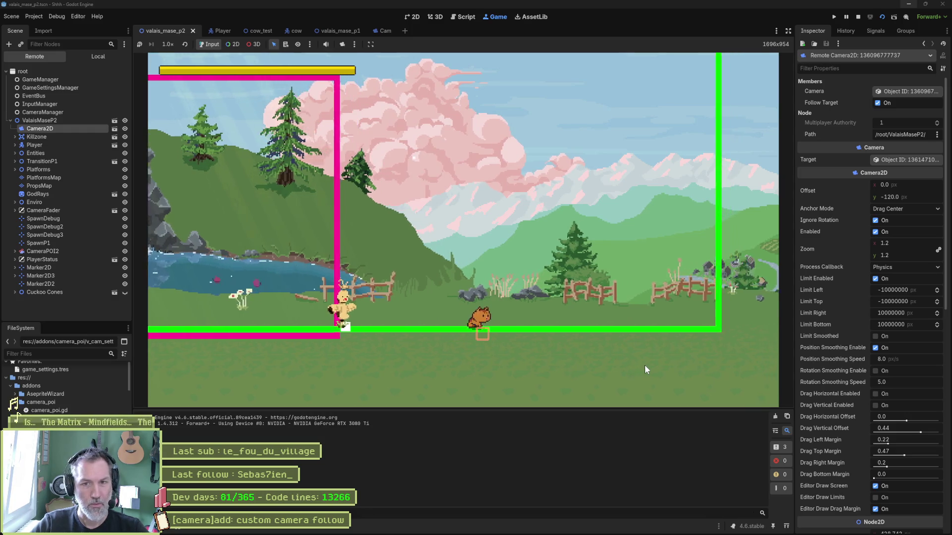
pyautogui.scroll(-2, 832, 270)
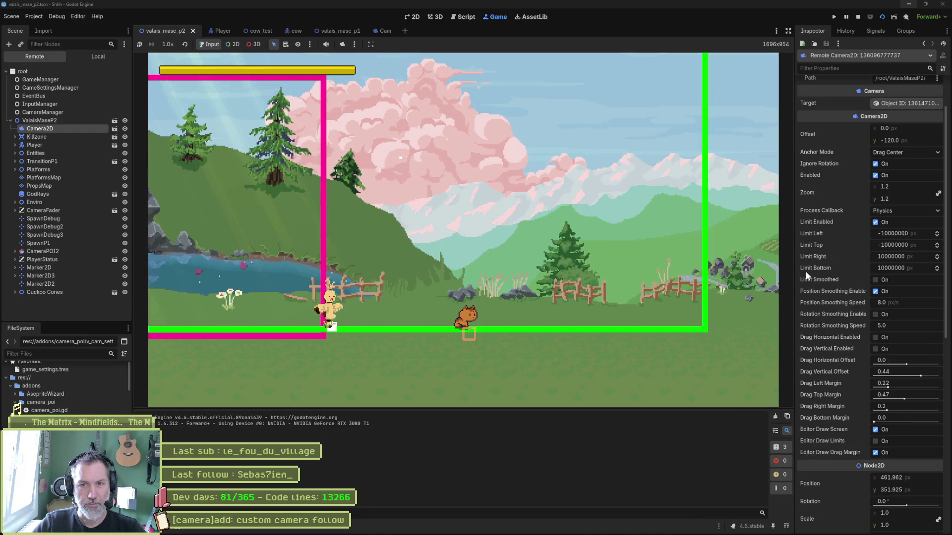
pyautogui.scroll(-2, 805, 271)
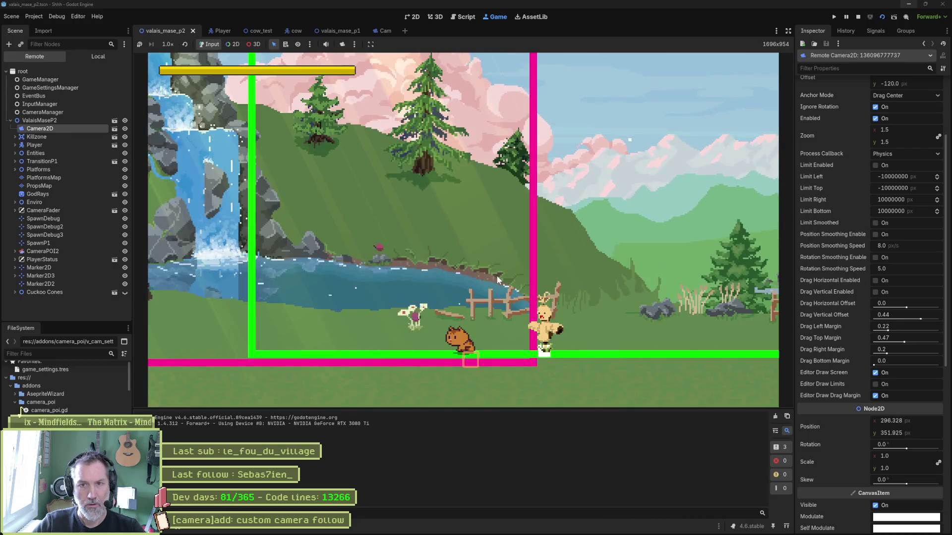
pyautogui.press('F8')
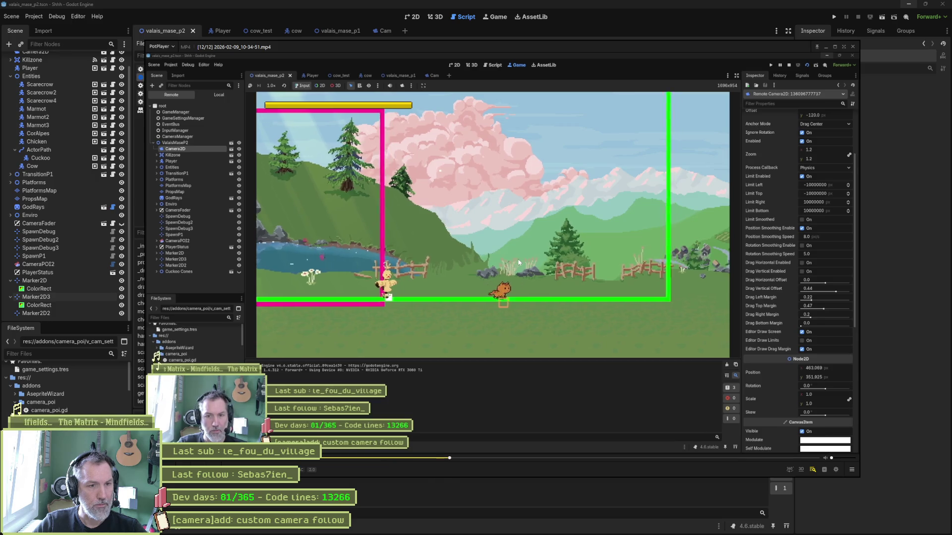
# Step the clip frame by frame around frames 426–427 to find the camera jump, then return to Godot.
pyautogui.press('f')
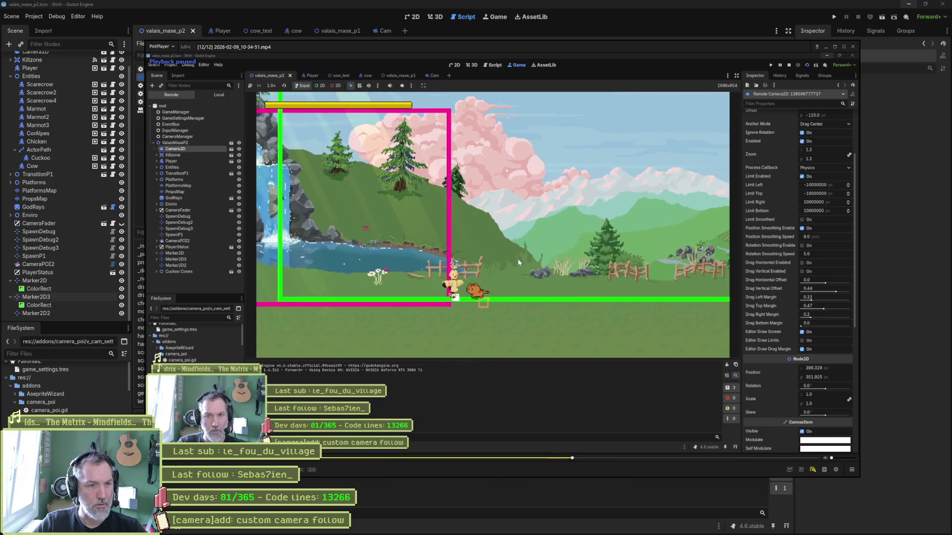
pyautogui.press('f')
pyautogui.press('f')
pyautogui.press('f')
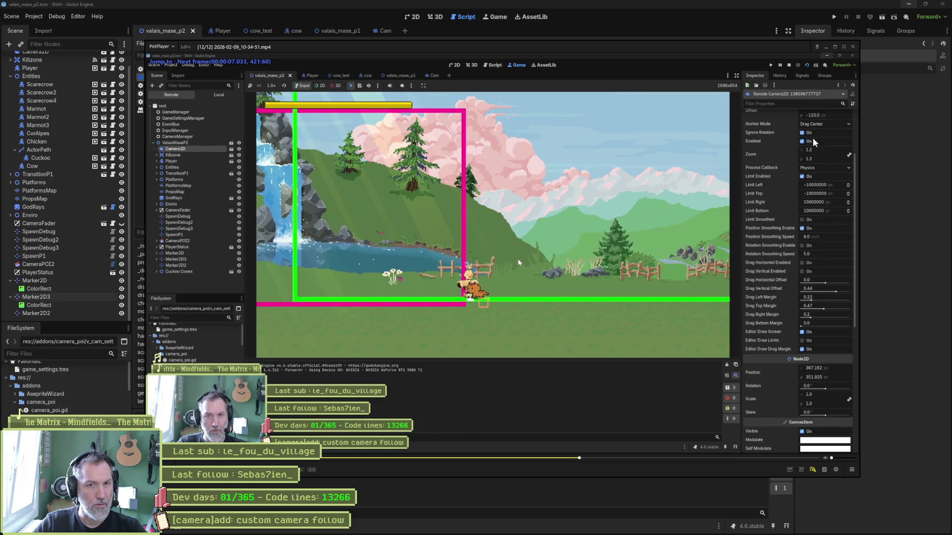
pyautogui.press('f')
pyautogui.press('f')
pyautogui.press('f')
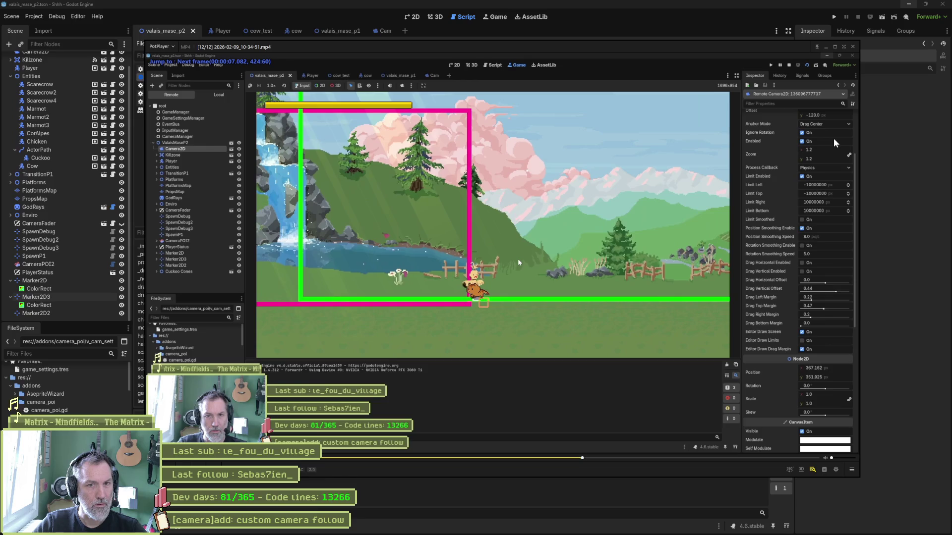
pyautogui.press('f')
pyautogui.press('f')
pyautogui.press('f')
pyautogui.press('d')
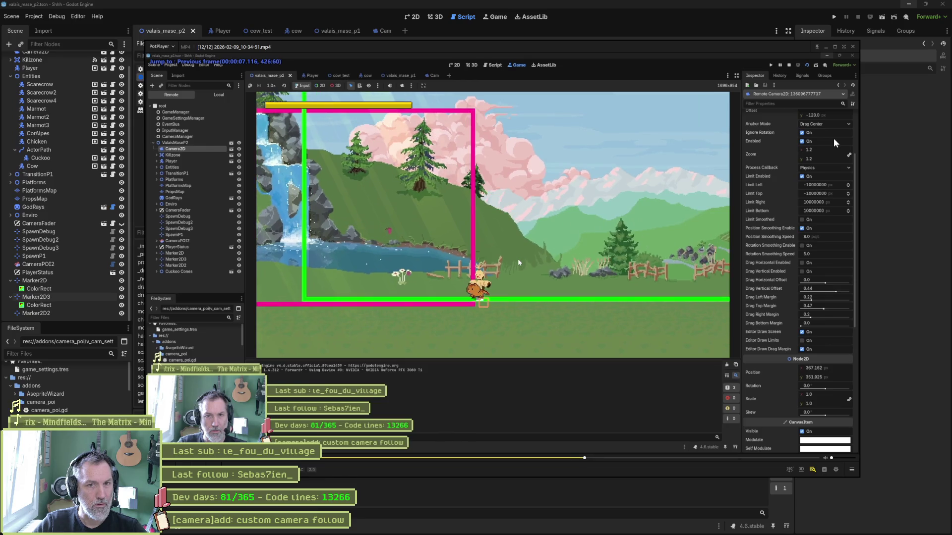
pyautogui.press('f')
pyautogui.press('f')
pyautogui.press('d')
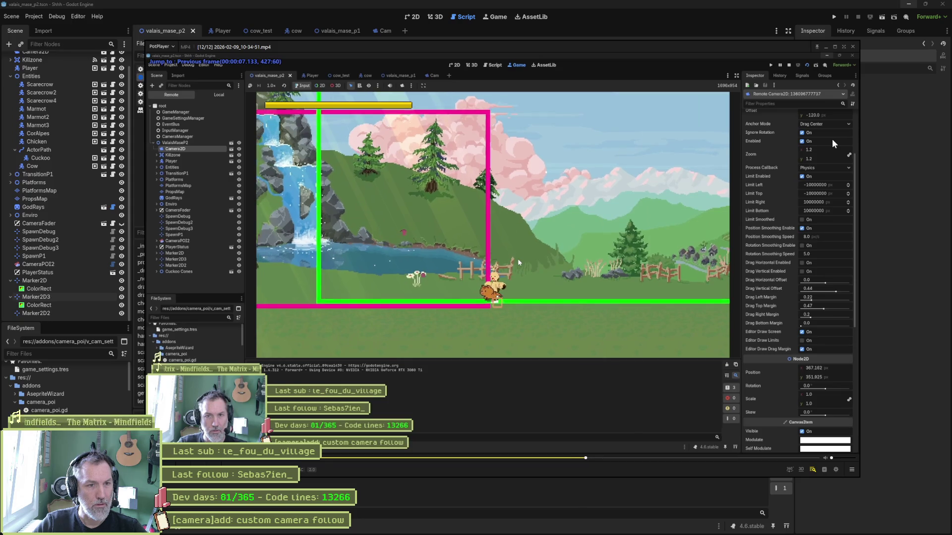
pyautogui.press('d')
pyautogui.press('f')
pyautogui.press('d')
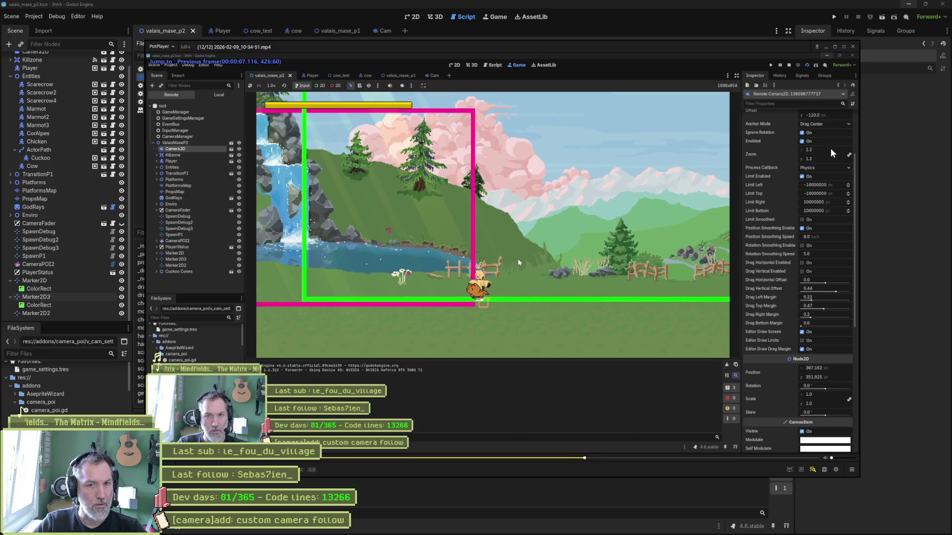
pyautogui.press('f')
pyautogui.press('d')
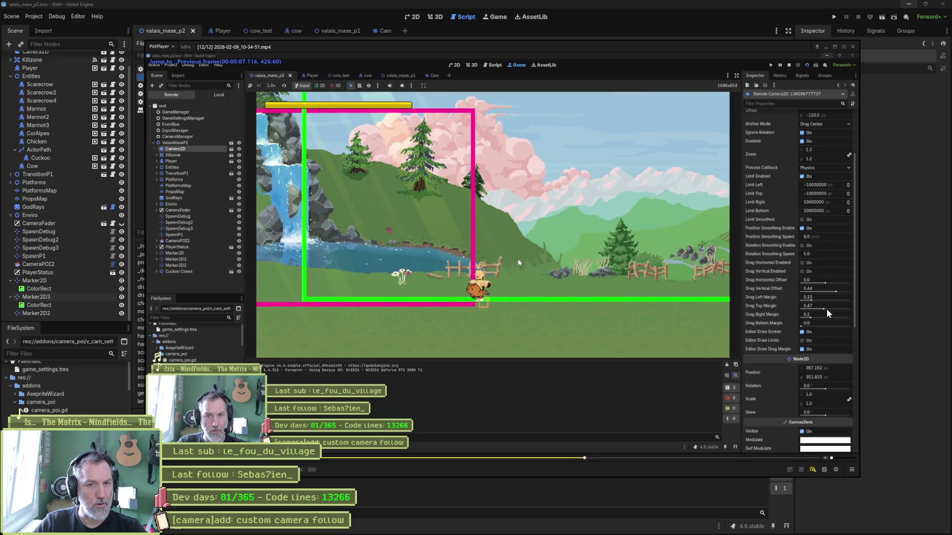
pyautogui.press('f')
pyautogui.press('d')
pyautogui.press('f')
pyautogui.press('f')
pyautogui.press('f')
pyautogui.press('f')
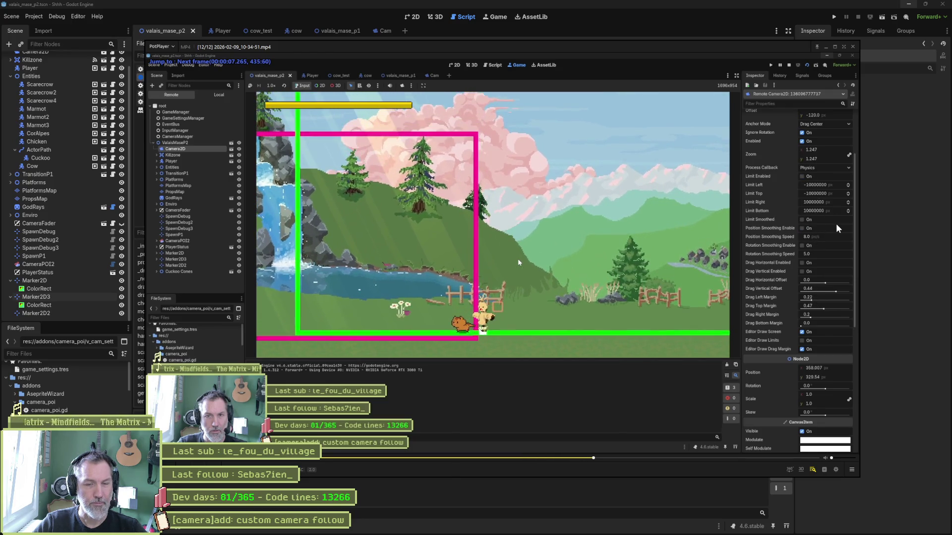
pyautogui.press('d')
pyautogui.press('d')
pyautogui.press('d')
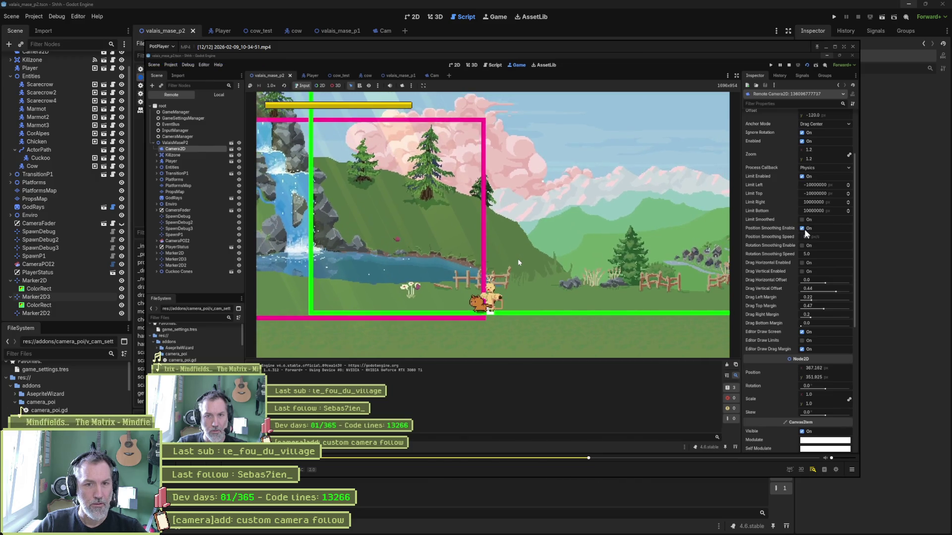
pyautogui.press('f')
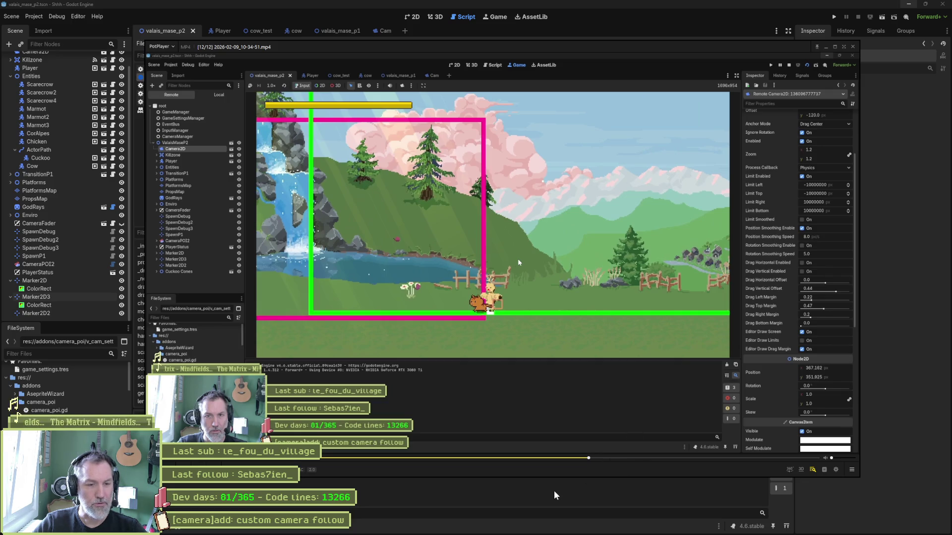
pyautogui.click(537, 483)
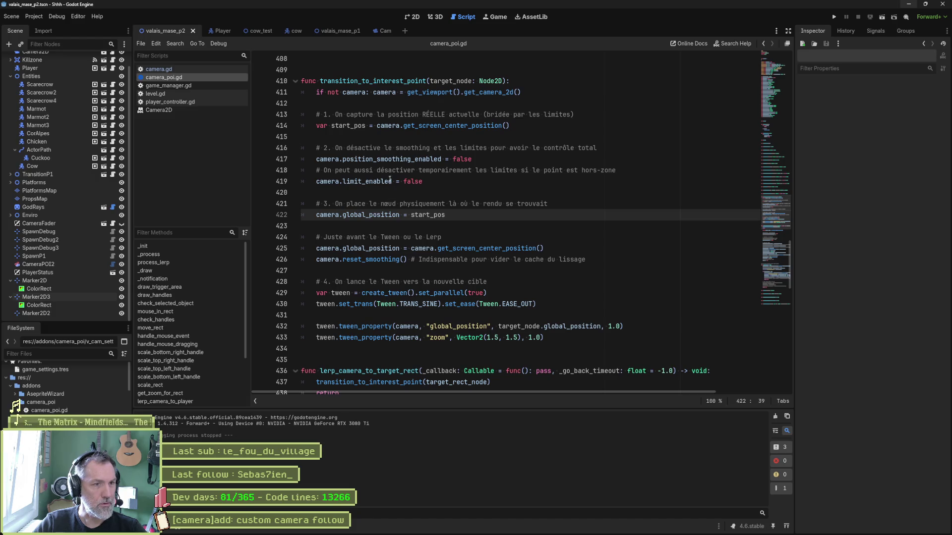
# Comment out the smoothing-disable line 417 and test-run the game.
pyautogui.click(317, 160)
pyautogui.hotkey('ctrl', 'k')
pyautogui.press('F5')
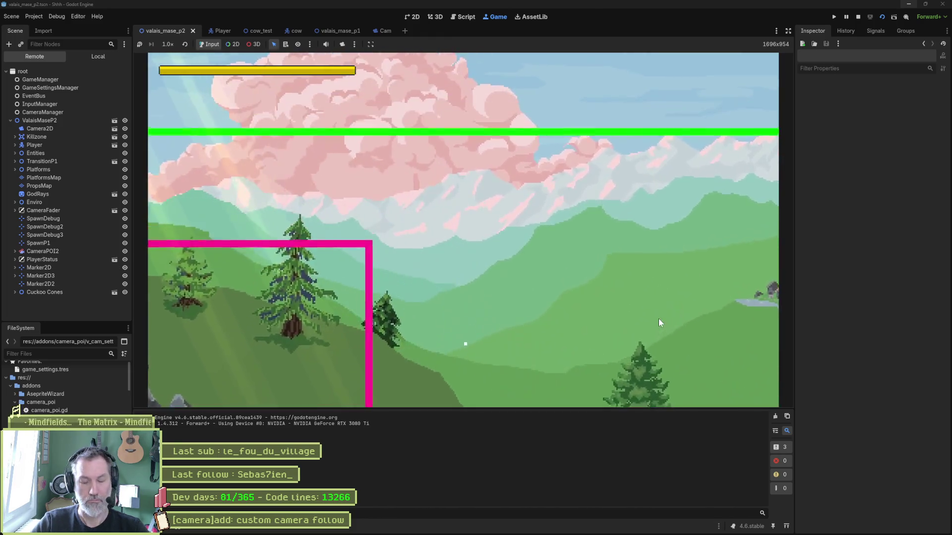
pyautogui.press('F8')
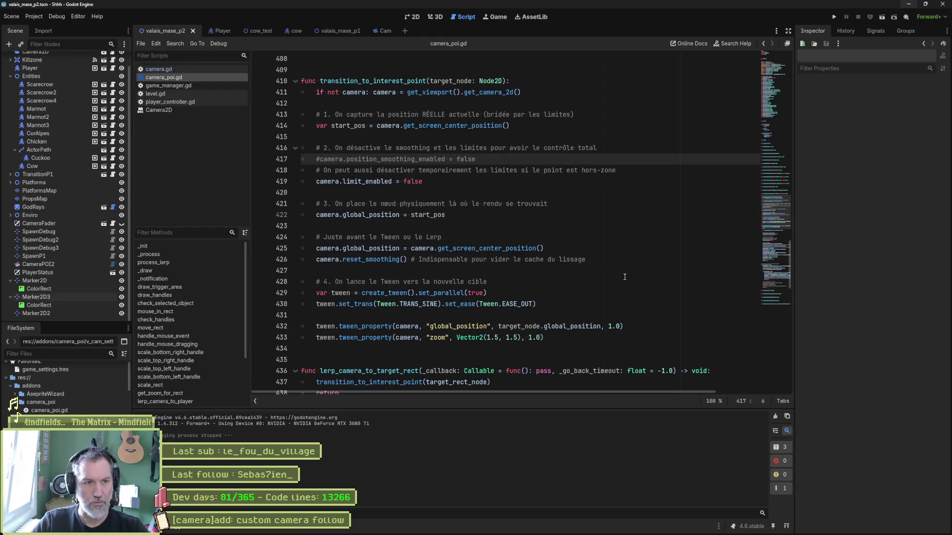
# Restore line 417, comment out the camera limits line 419 instead, and test-run again.
pyautogui.hotkey('ctrl', 'k')
pyautogui.press('Down')
pyautogui.press('Down')
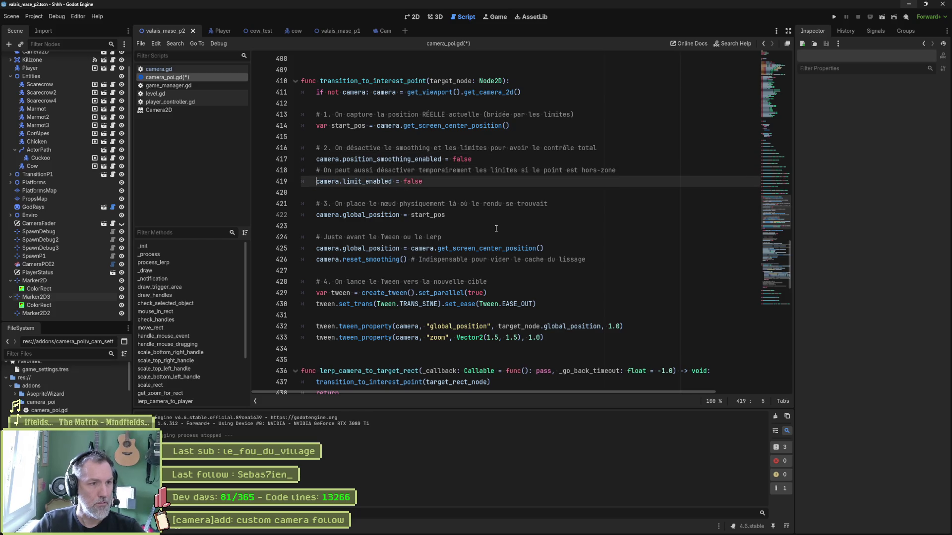
pyautogui.hotkey('ctrl', 'k')
pyautogui.press('F5')
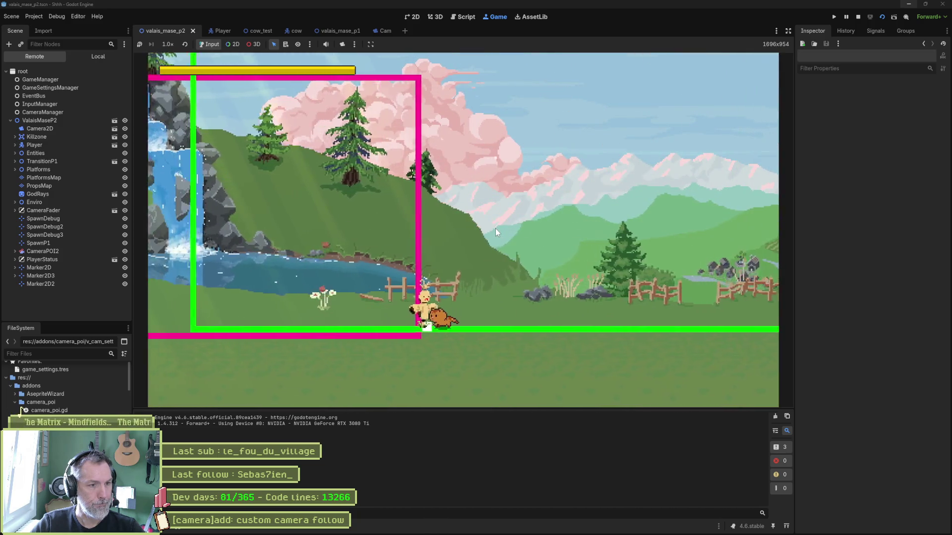
pyautogui.press('F8')
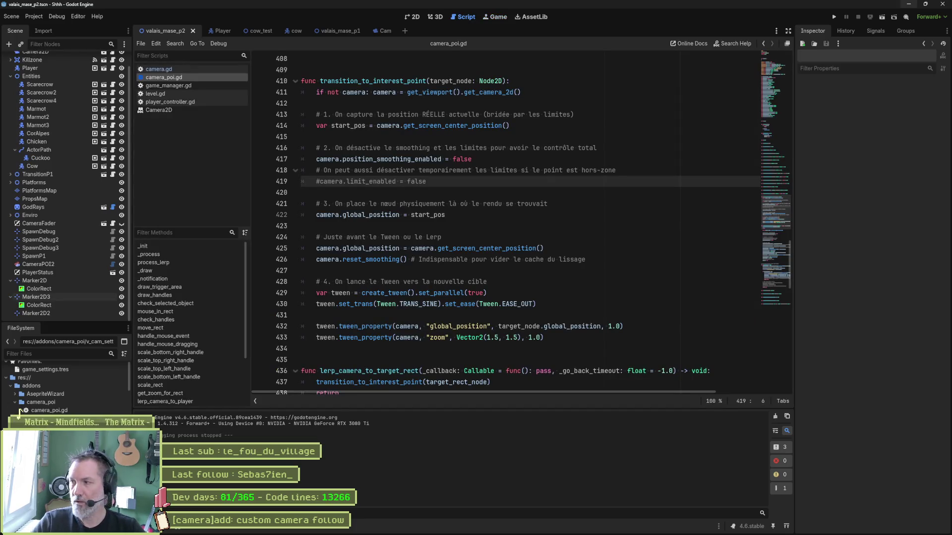
pyautogui.moveTo(391, 530)
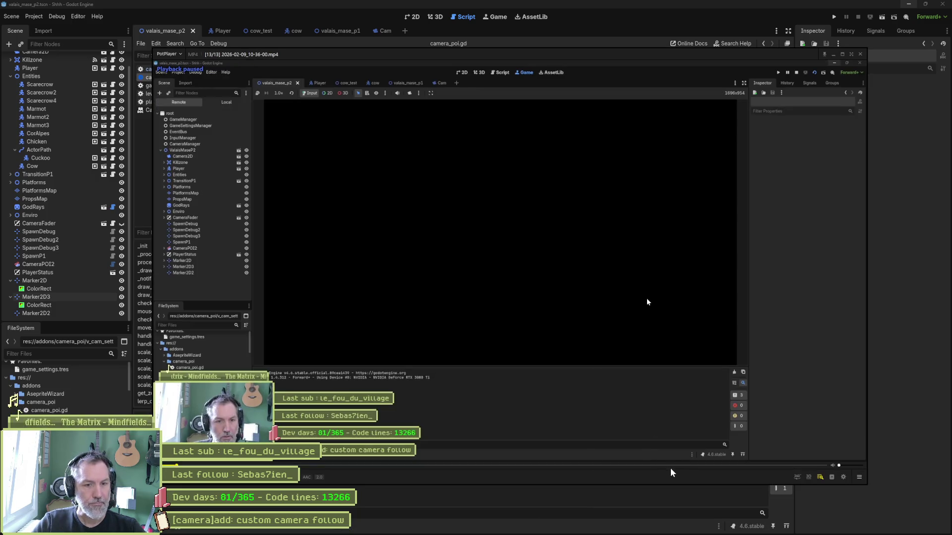
# Play the new recording and step through the camera transition frame by frame, then return to Gemini.
pyautogui.click(671, 466)
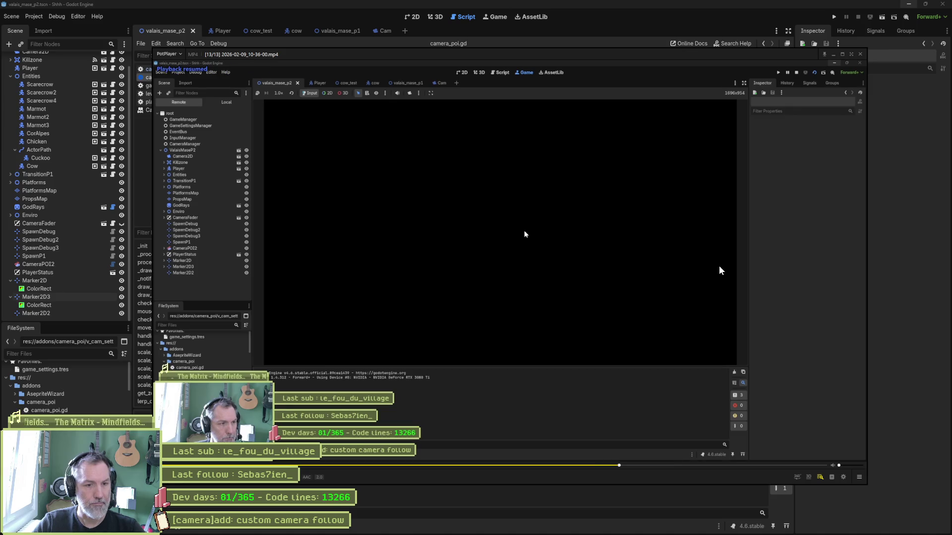
pyautogui.press('f')
pyautogui.press('f')
pyautogui.press('f')
pyautogui.press('f')
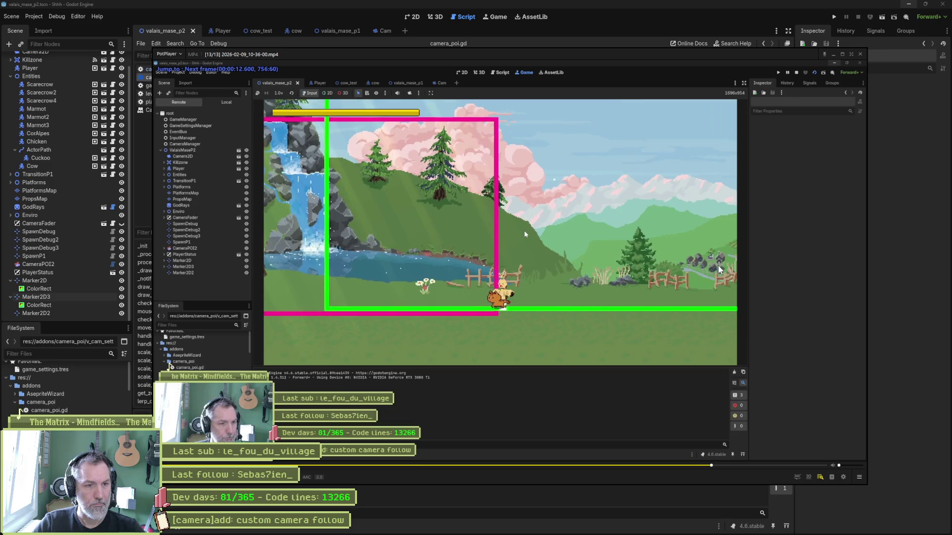
pyautogui.press('f')
pyautogui.press('f')
pyautogui.press('f')
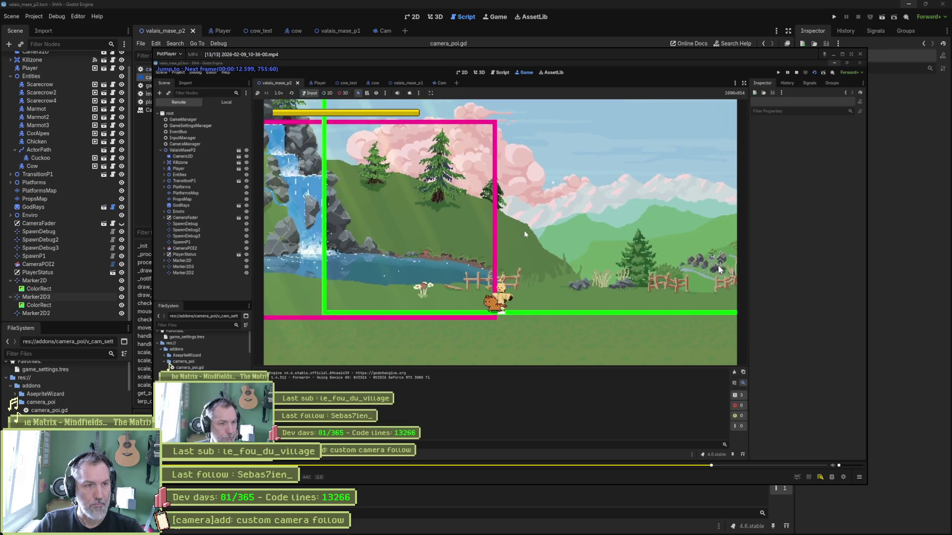
pyautogui.press('f')
pyautogui.press('f')
pyautogui.press('f')
pyautogui.press('d')
pyautogui.press('d')
pyautogui.press('d')
pyautogui.press('d')
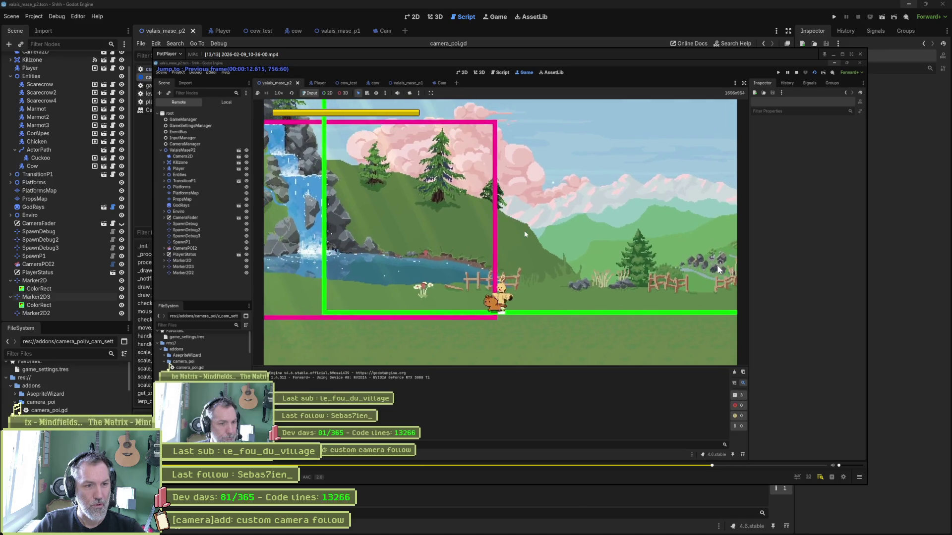
pyautogui.press('f')
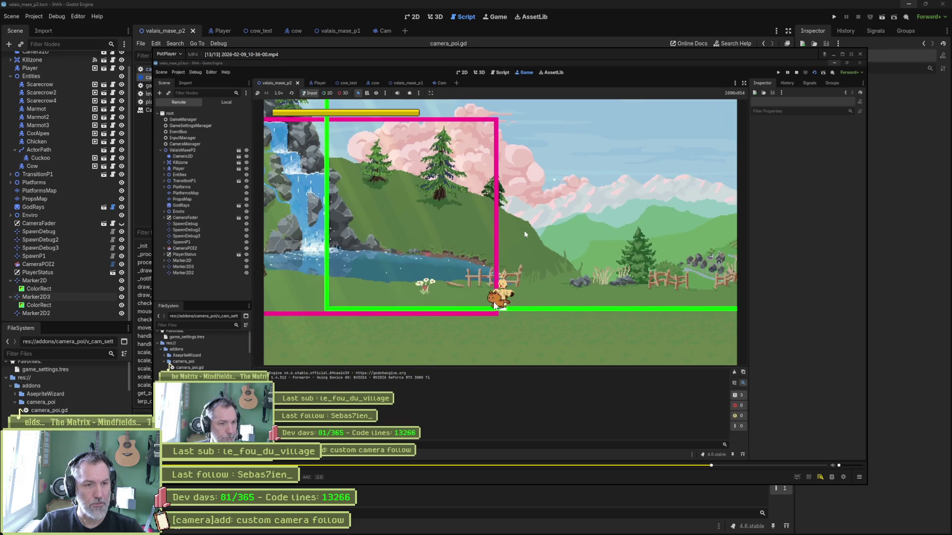
pyautogui.press('f')
pyautogui.press('f')
pyautogui.press('f')
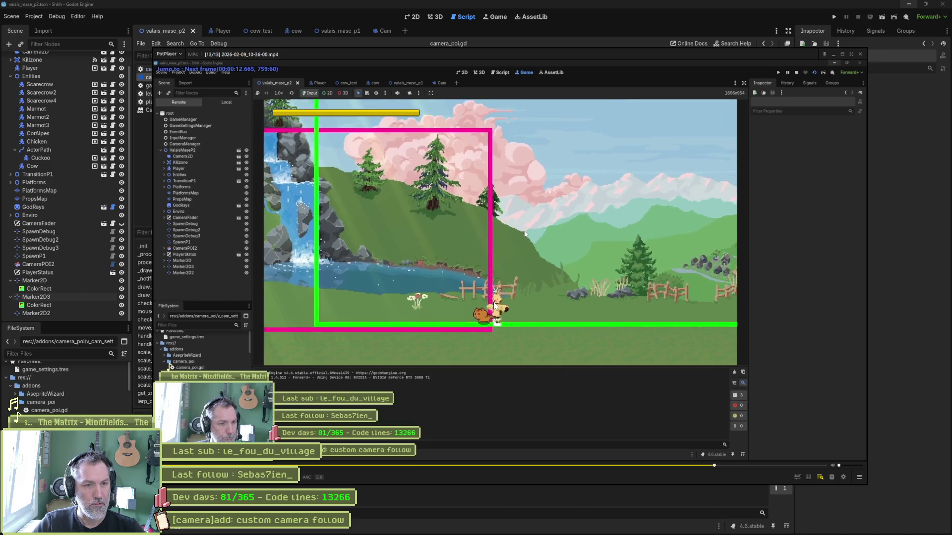
pyautogui.press('f')
pyautogui.press('f')
pyautogui.press('f')
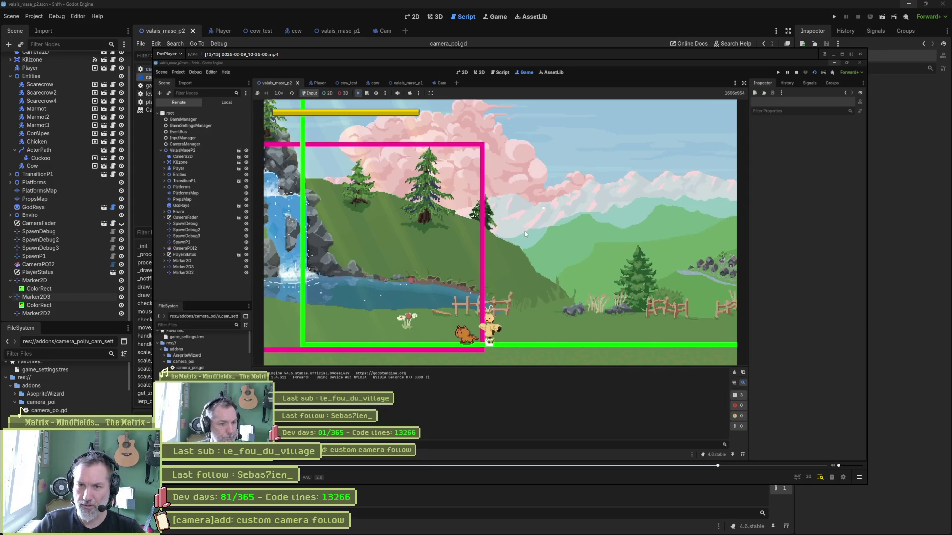
pyautogui.hotkey('alt', 'Tab')
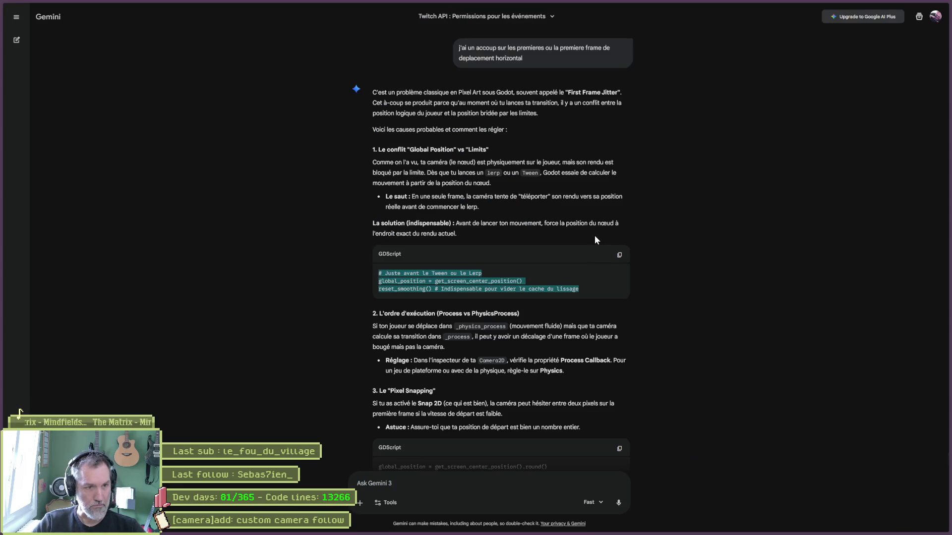
# Search the web for 'mindfields matrix score'.
pyautogui.hotkey('ctrl', 'l')
pyautogui.write('mindfields m')
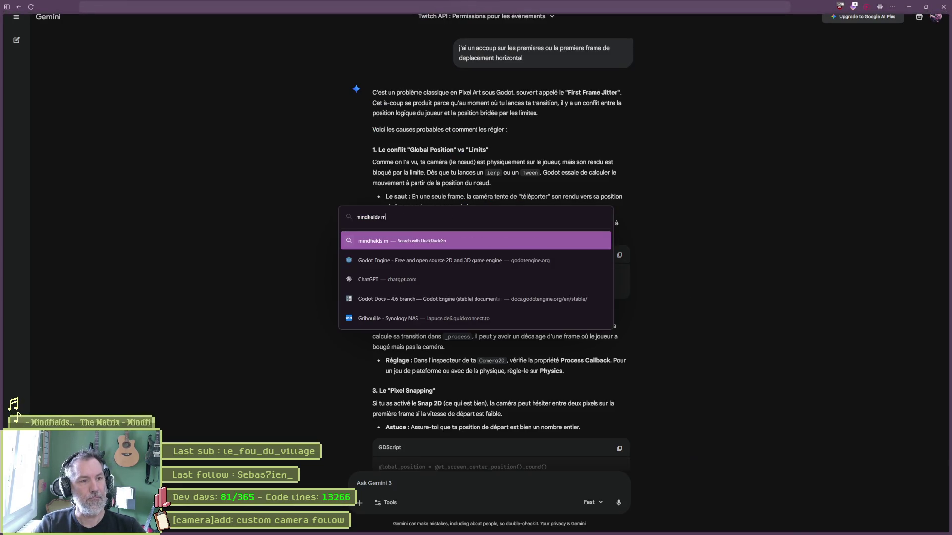
pyautogui.write('atrix score')
pyautogui.press('Return')
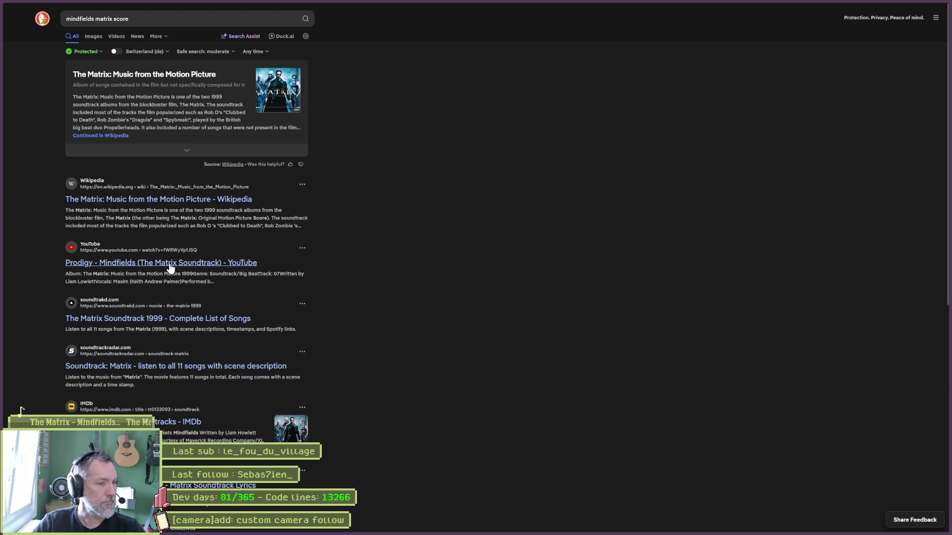
# Go back to the Gemini conversation, then bring PotPlayer and the Godot editor to the front.
pyautogui.hotkey('alt', 'Left')
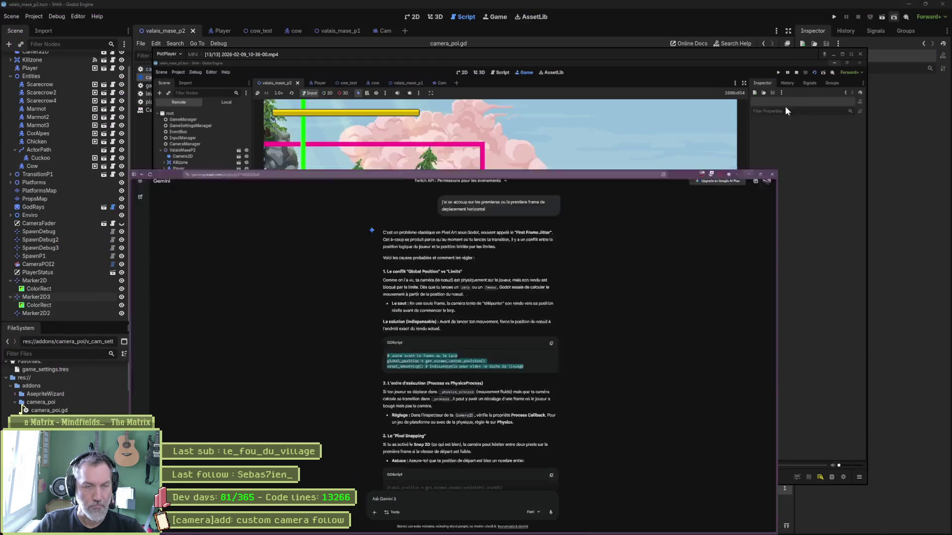
pyautogui.click(786, 110)
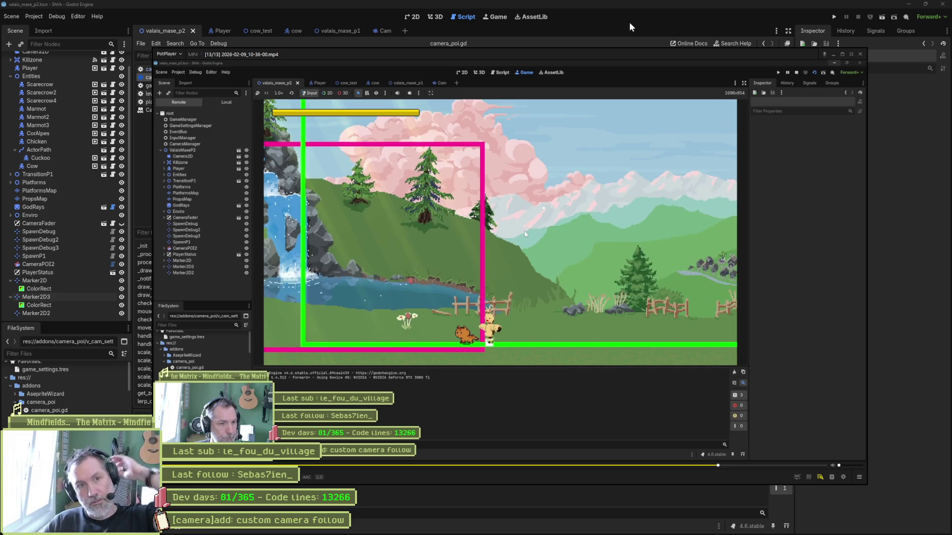
pyautogui.click(612, 20)
# Run the level with F6 and select the live Camera2D in the Remote tree.
pyautogui.click(411, 17)
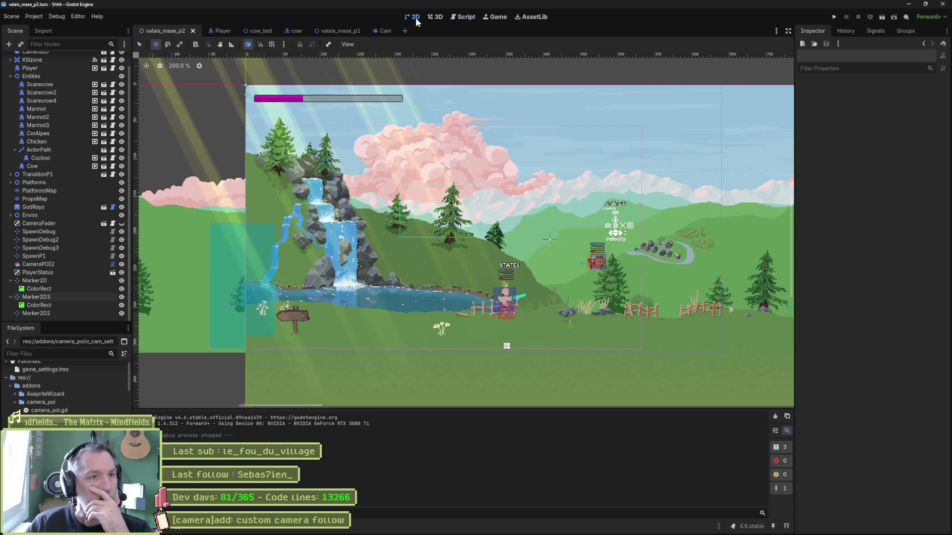
pyautogui.press('F6')
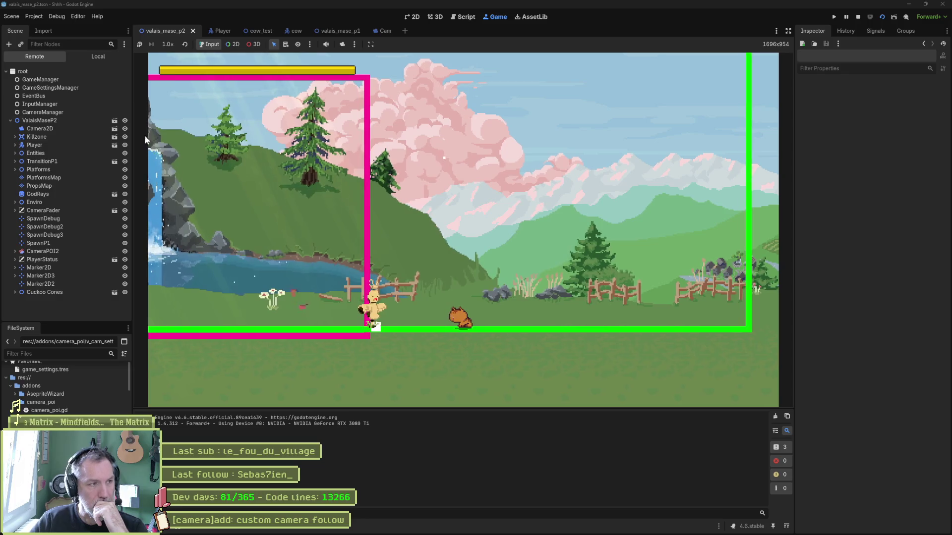
pyautogui.click(63, 129)
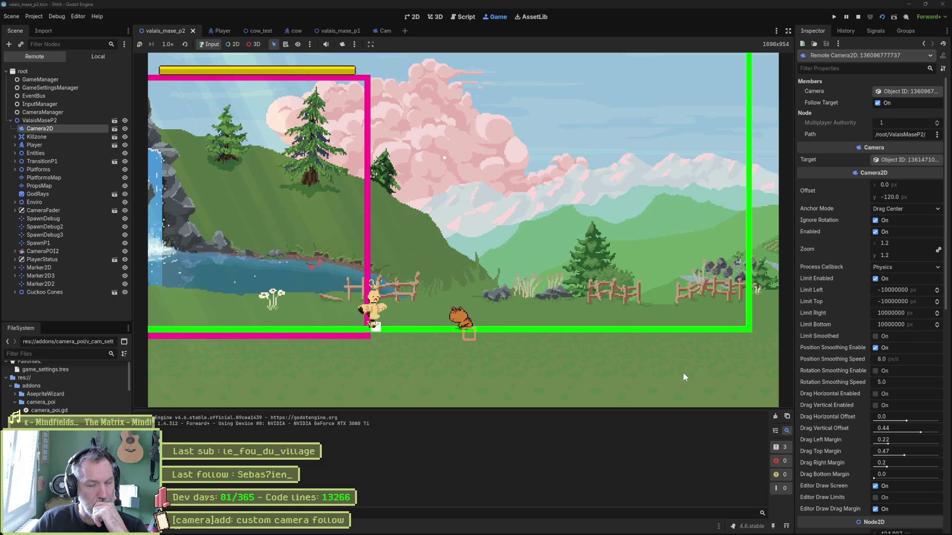
# Disable camera limits, enable horizontal drag, turn off position smoothing, and set Drag Vertical Offset to 0.71.
pyautogui.click(875, 279)
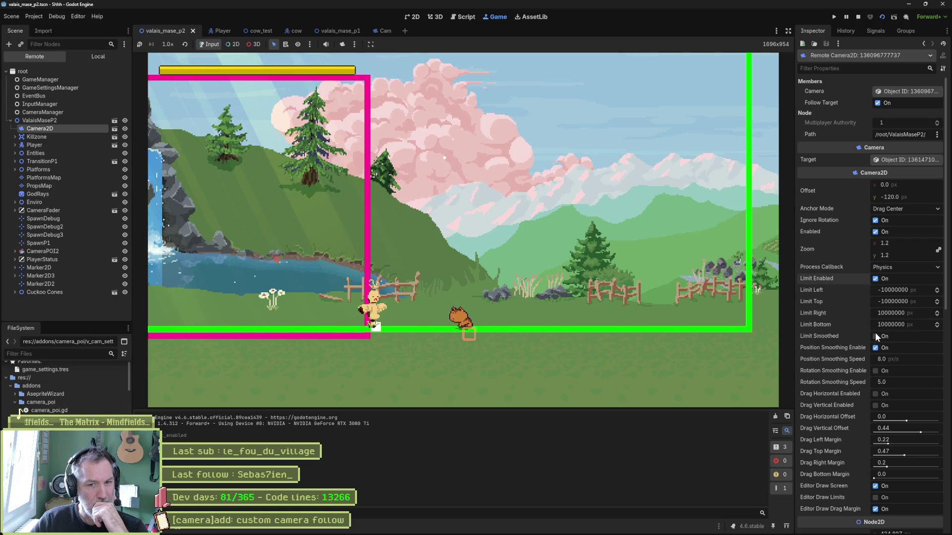
pyautogui.click(874, 348)
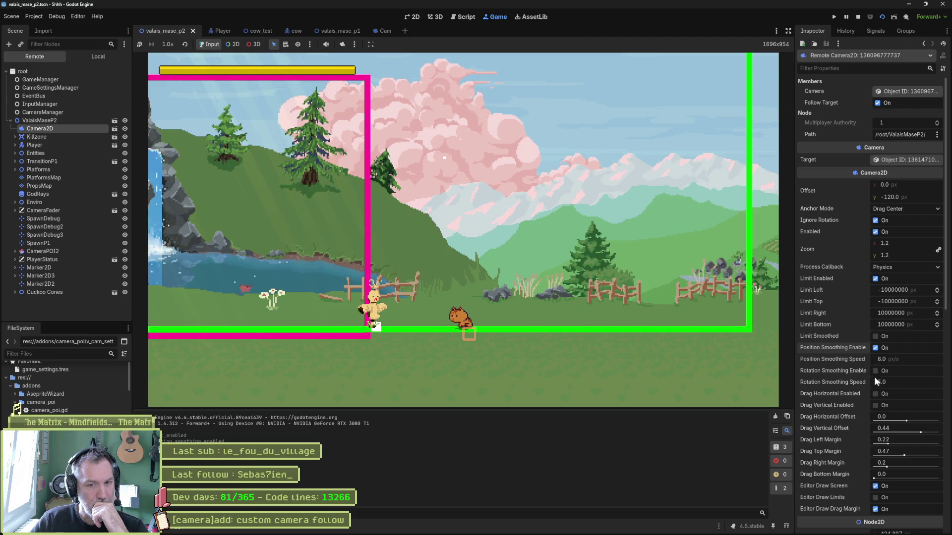
pyautogui.click(875, 394)
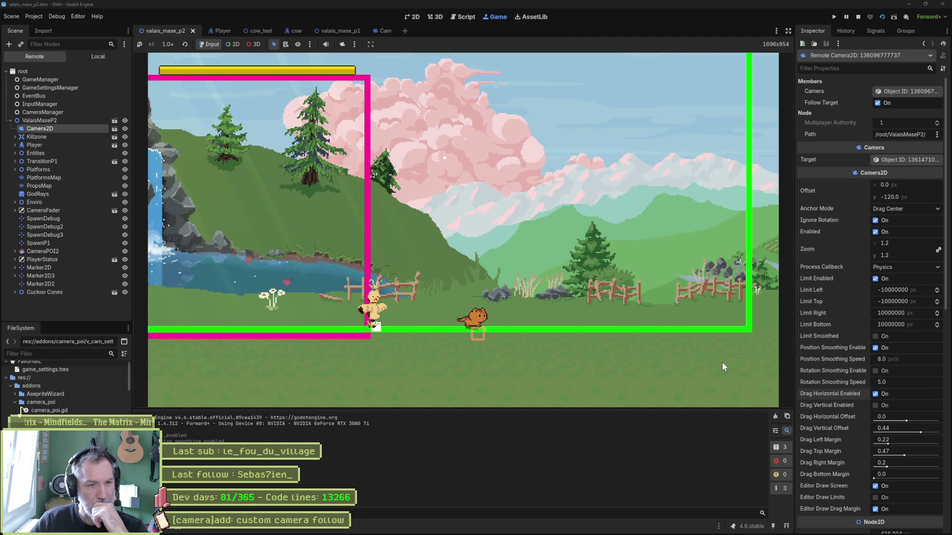
pyautogui.click(875, 348)
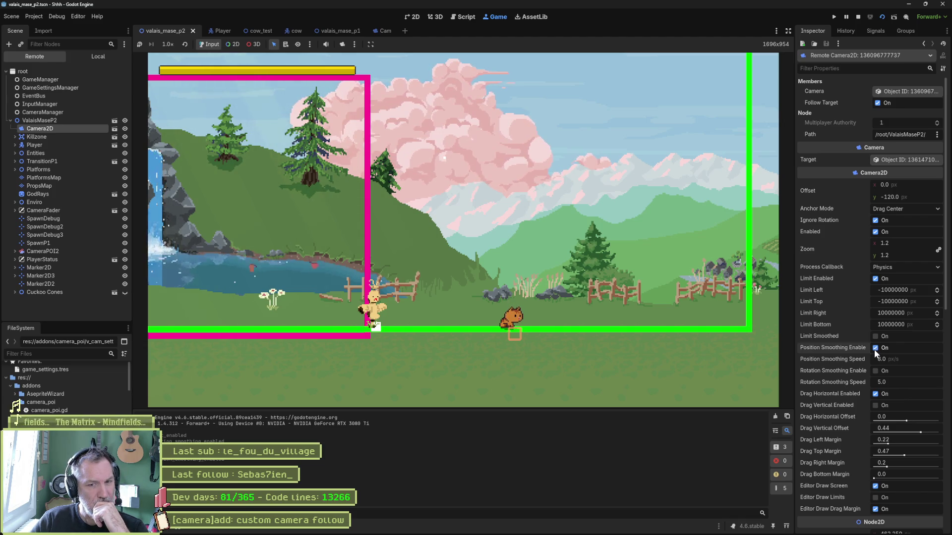
pyautogui.click(874, 348)
pyautogui.click(876, 337)
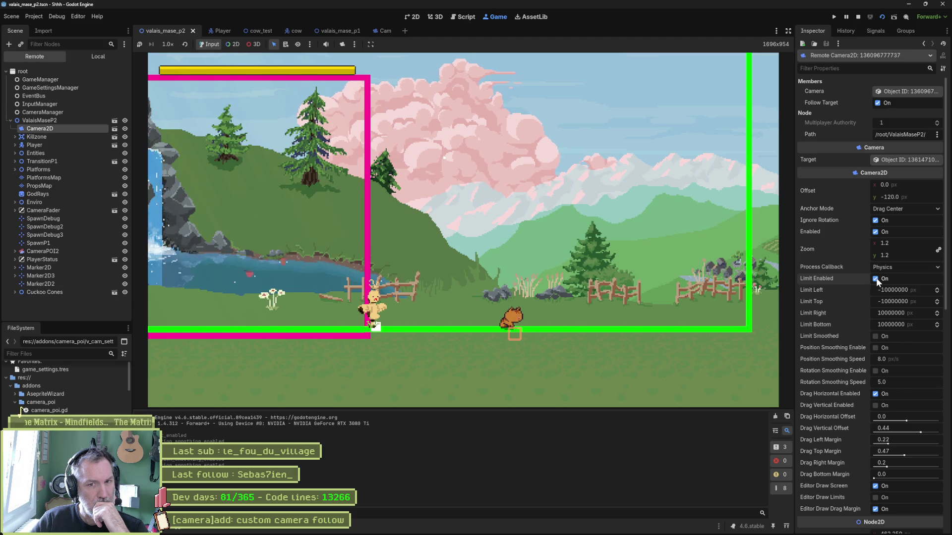
pyautogui.click(898, 209)
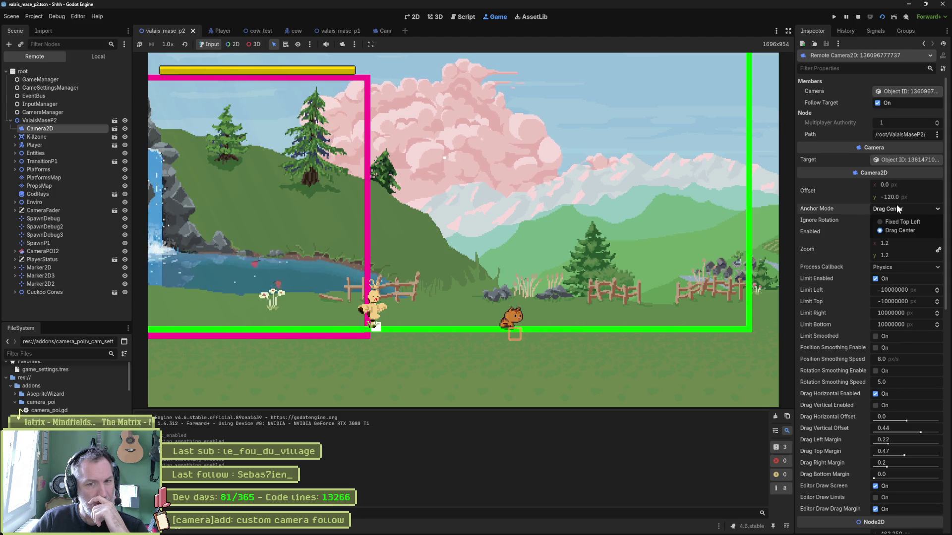
pyautogui.click(898, 209)
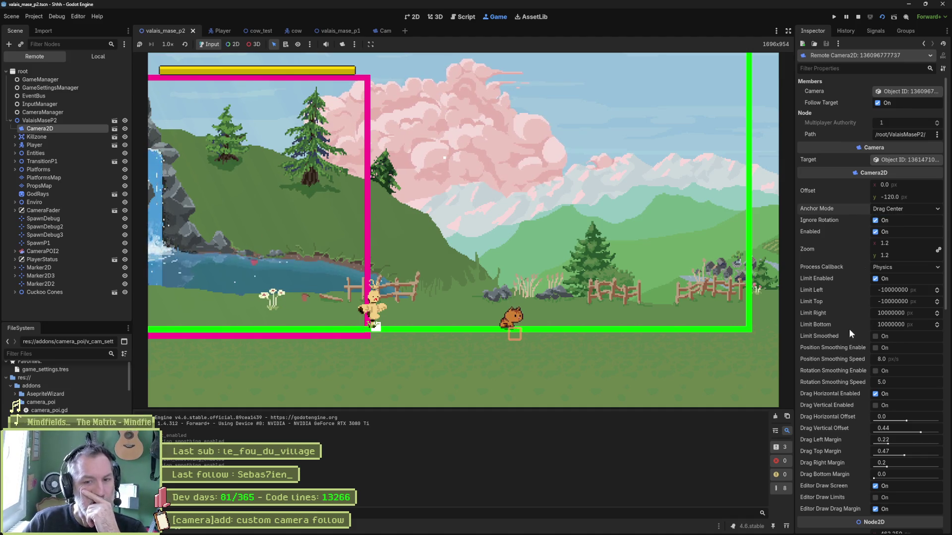
pyautogui.moveTo(920, 432)
pyautogui.mouseDown()
pyautogui.moveTo(929, 432)
pyautogui.moveTo(894, 443)
pyautogui.moveTo(891, 468)
pyautogui.mouseUp()
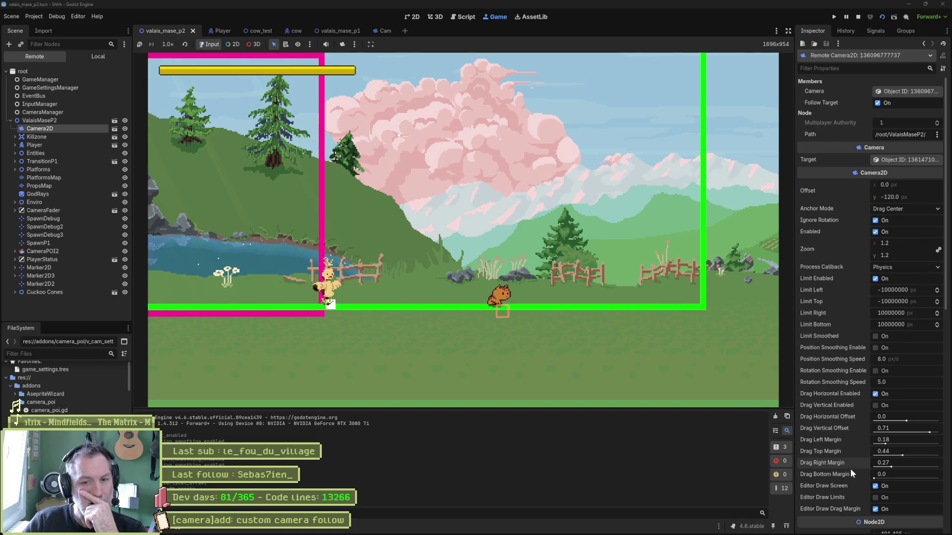
pyautogui.scroll(-3, 869, 497)
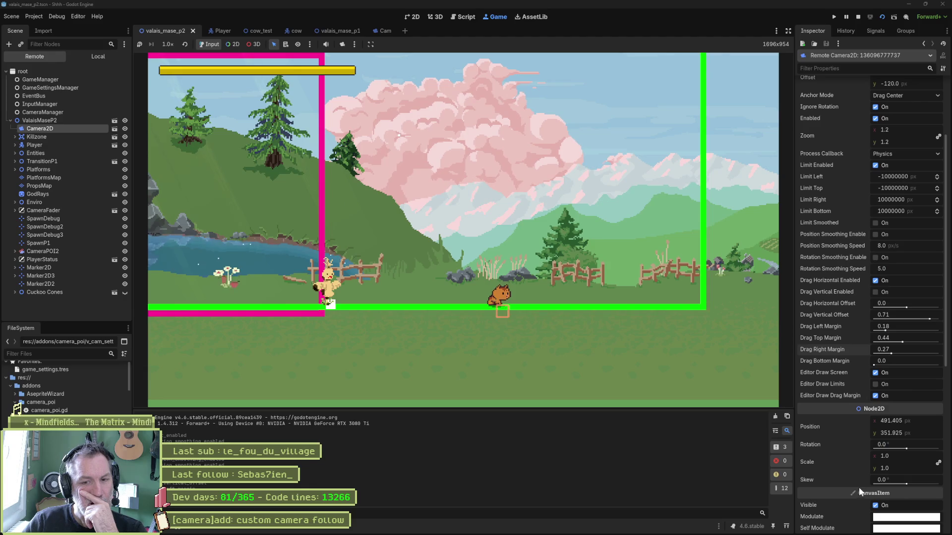
# Keep Process Callback on Physics and turn off the running camera's limits.
pyautogui.scroll(-2, 858, 476)
pyautogui.scroll(-5, 835, 460)
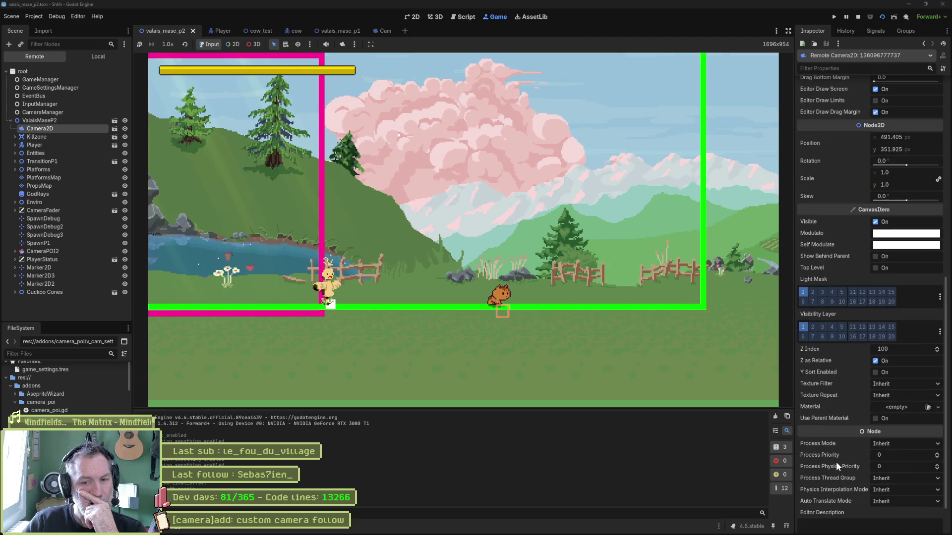
pyautogui.scroll(10, 839, 446)
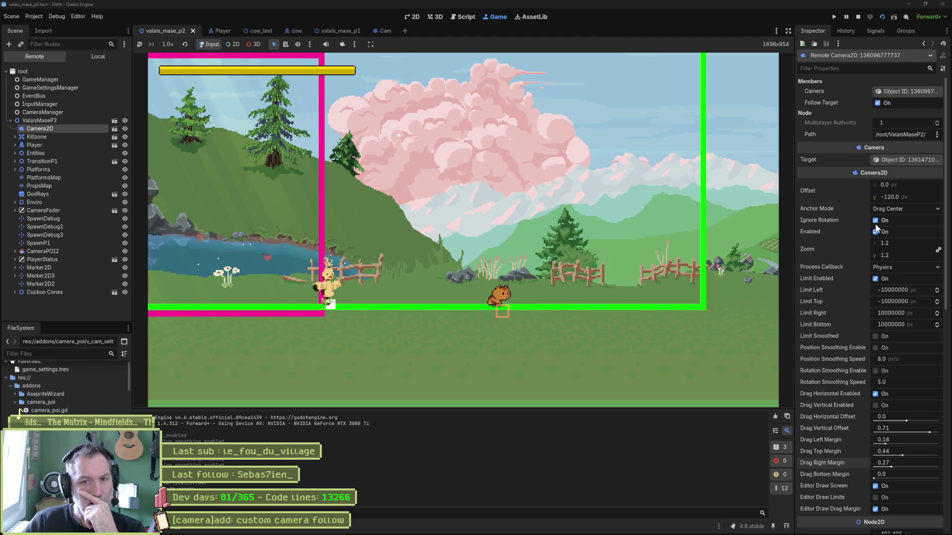
pyautogui.click(885, 267)
pyautogui.click(887, 266)
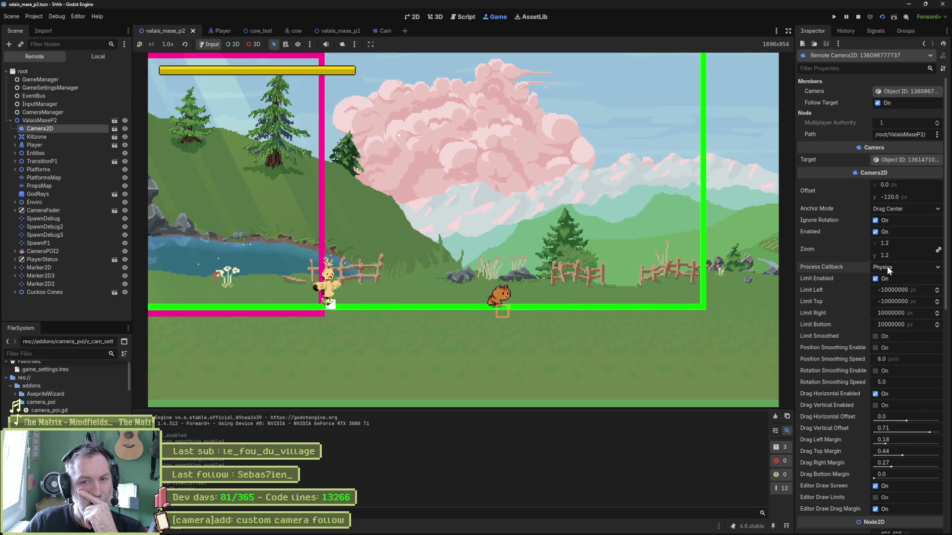
pyautogui.click(875, 278)
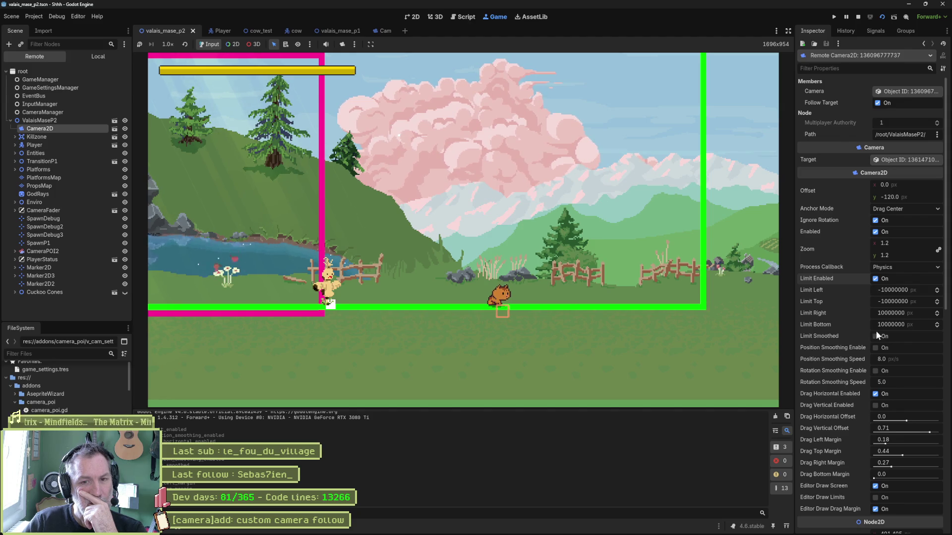
pyautogui.moveTo(828, 335)
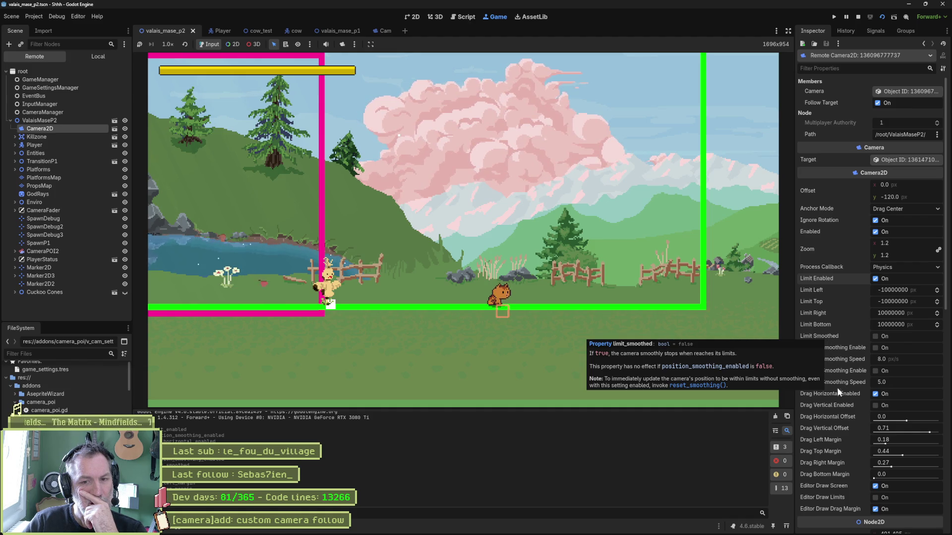
# Toggle Position Smoothing on, off and on again, then stop the game.
pyautogui.click(876, 348)
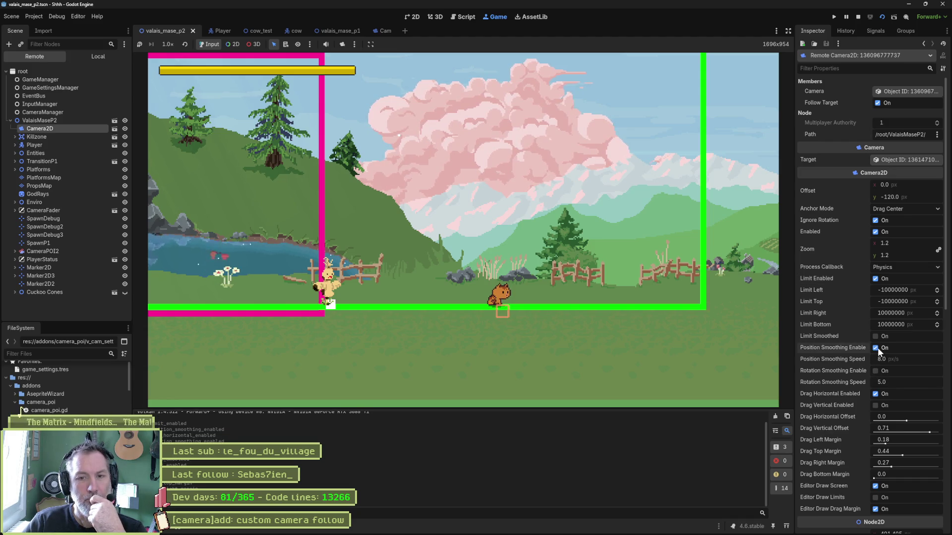
pyautogui.click(876, 348)
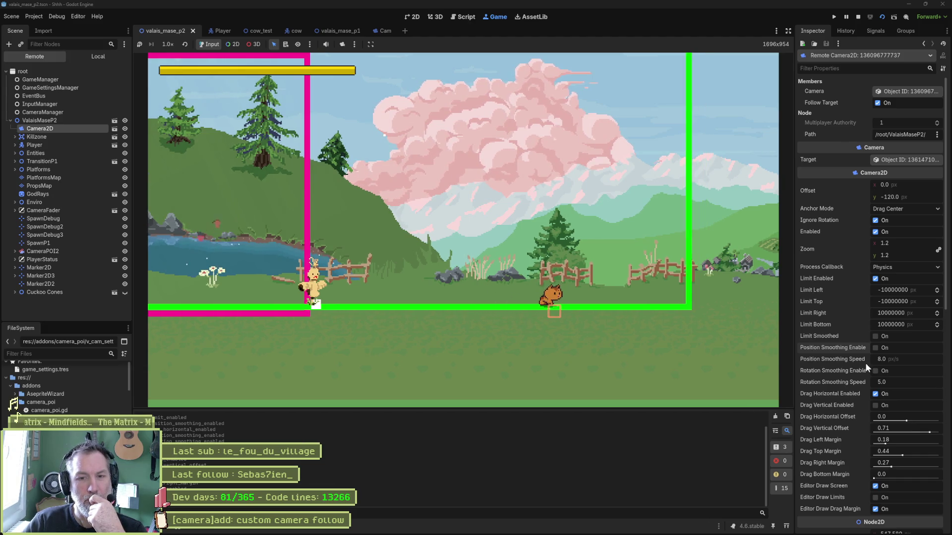
pyautogui.click(875, 347)
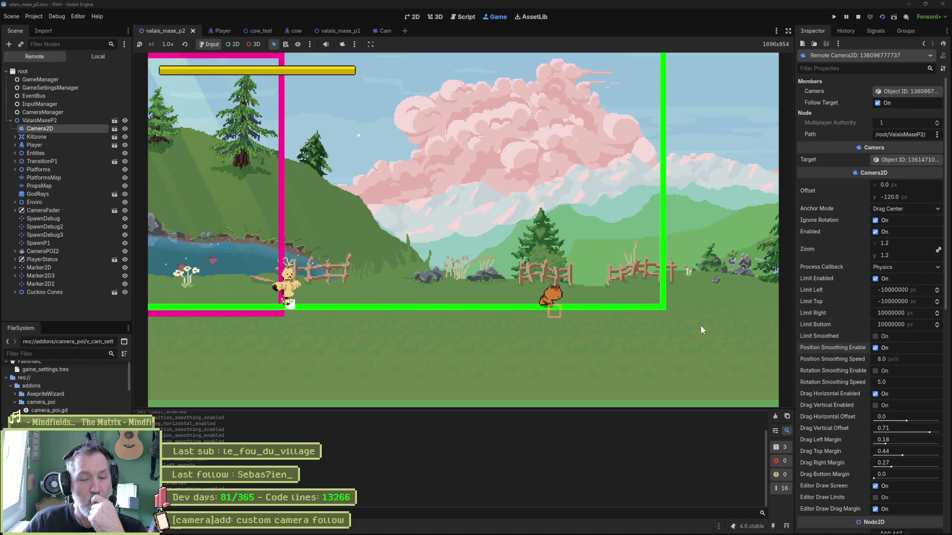
pyautogui.click(860, 17)
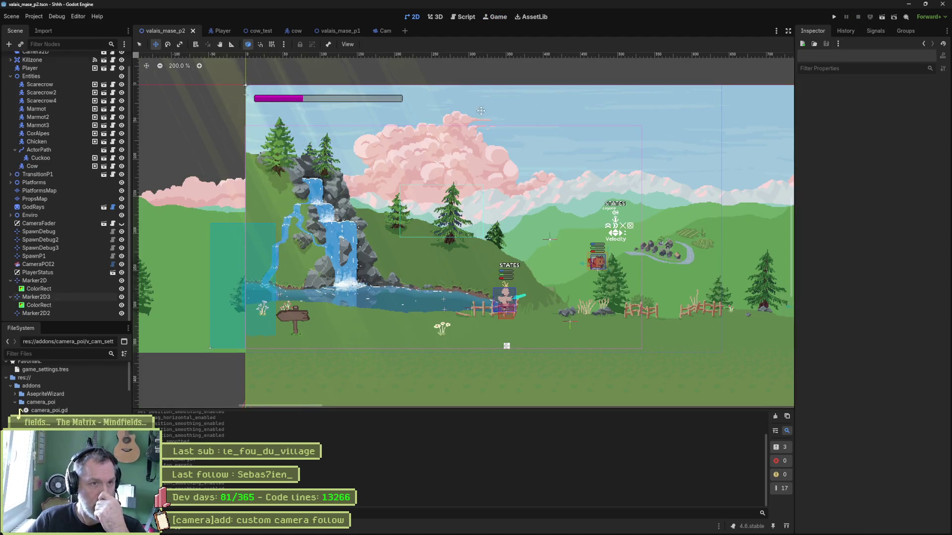
# Switch to the Script workspace showing camera_poi.gd at transition_to_interest_point.
pyautogui.click(461, 17)
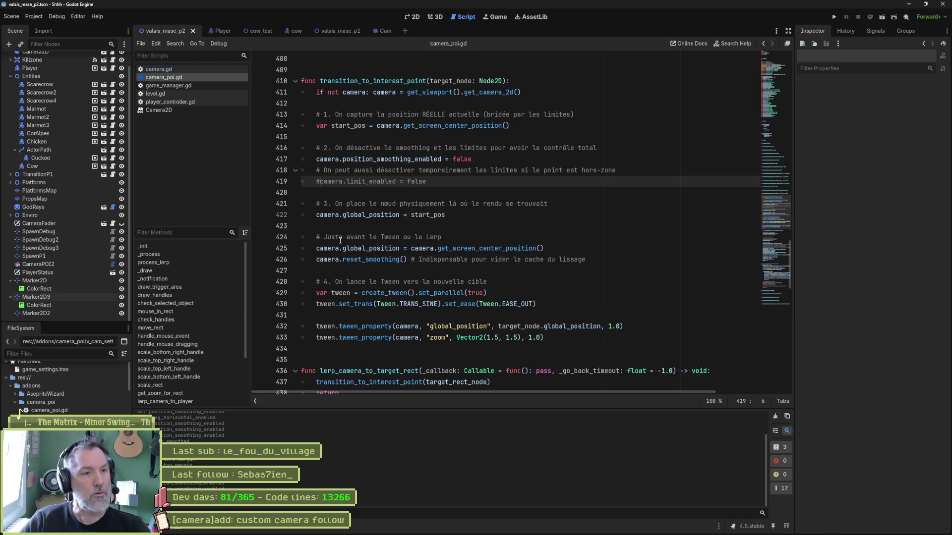
# Insert a return after line 422's start_pos assignment and run the level with F6.
pyautogui.click(464, 213)
pyautogui.press('Return')
pyautogui.write('return')
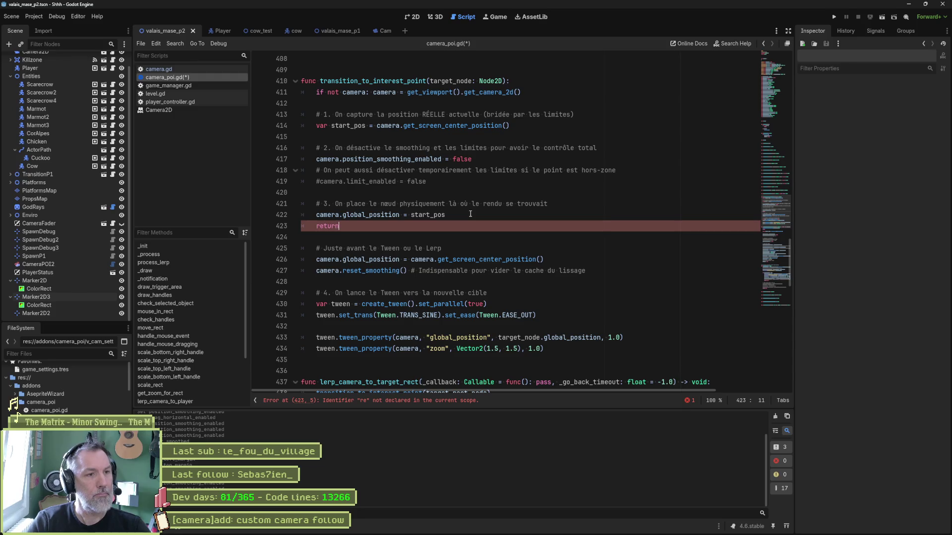
pyautogui.click(320, 181)
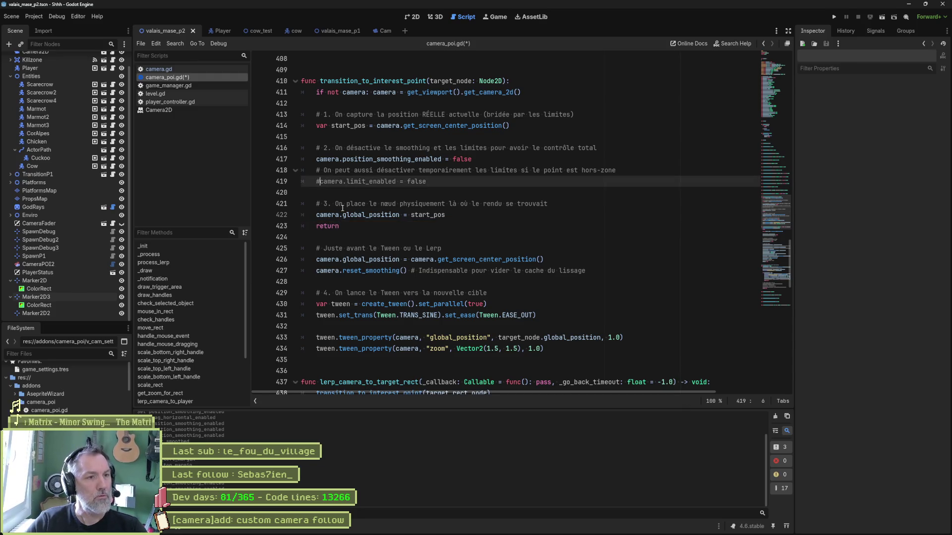
pyautogui.press('F6')
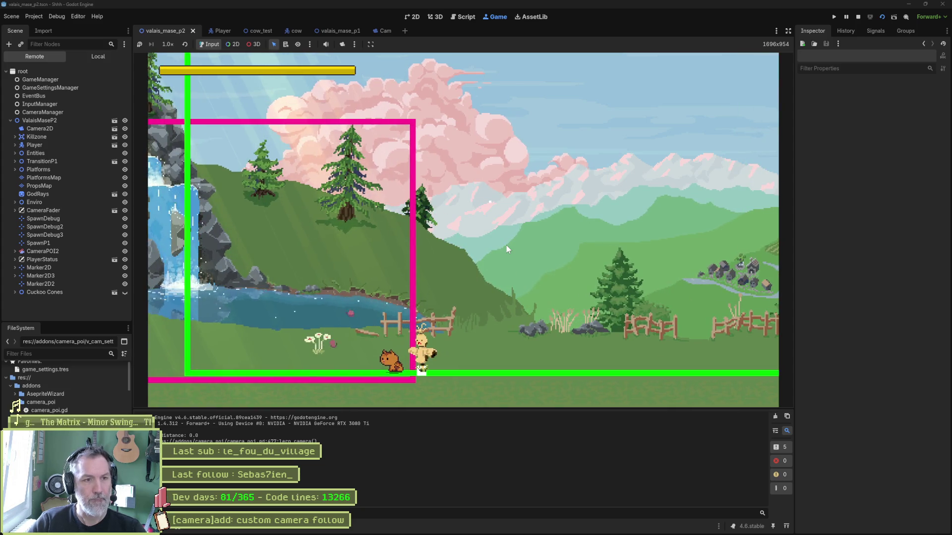
pyautogui.press('F8')
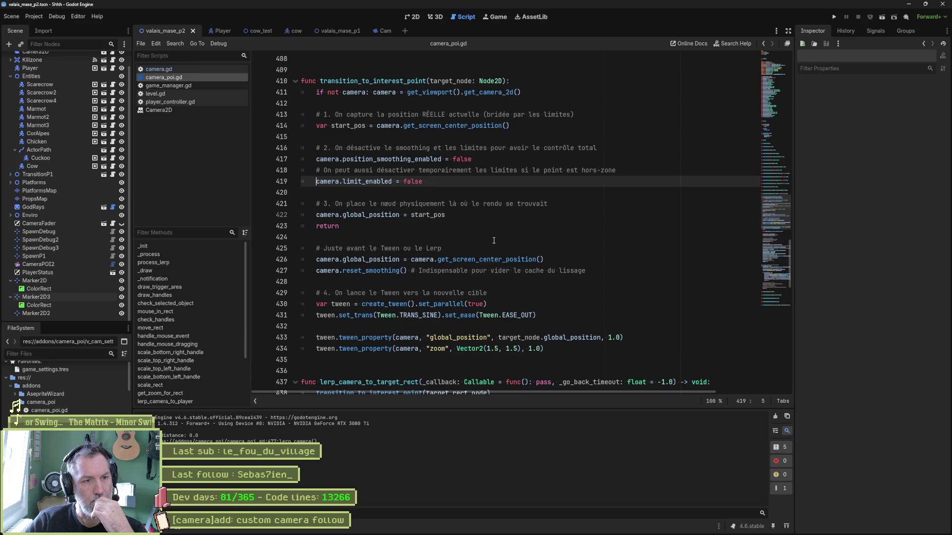
pyautogui.click(572, 259)
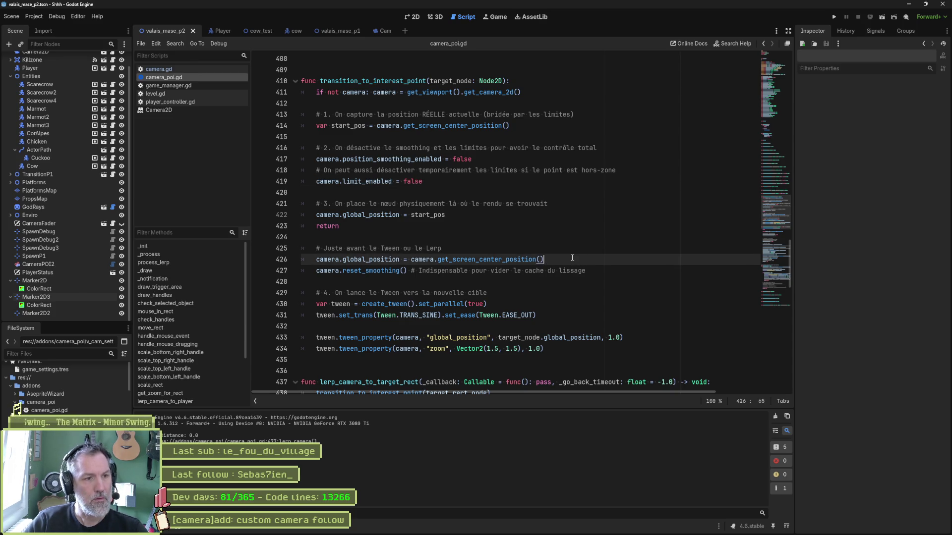
pyautogui.click(569, 227)
pyautogui.hotkey('alt', 'Down')
pyautogui.hotkey('alt', 'Down')
pyautogui.hotkey('alt', 'Down')
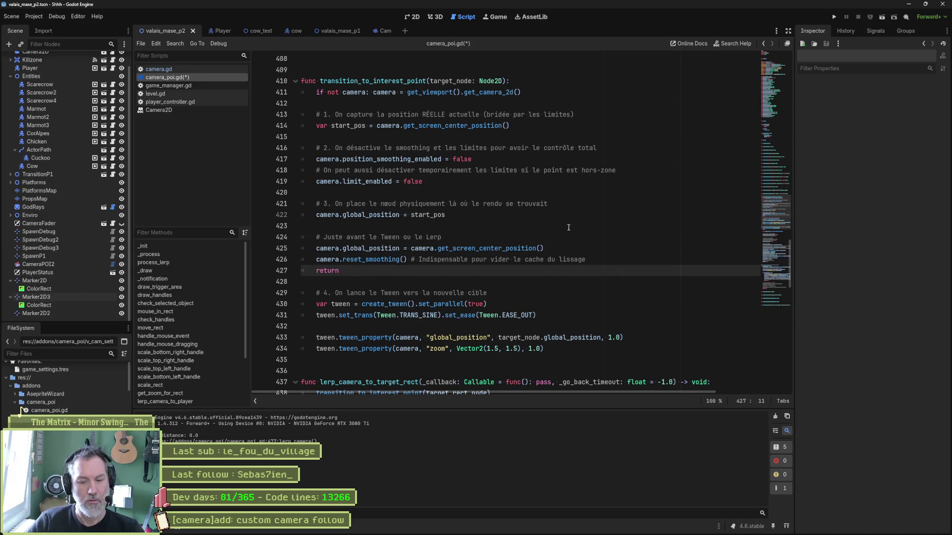
pyautogui.press('F6')
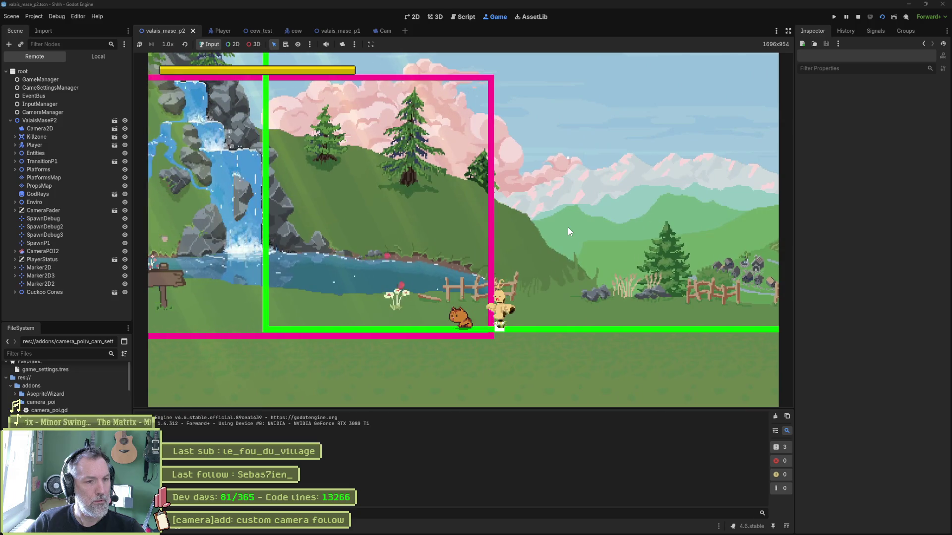
pyautogui.press('F8')
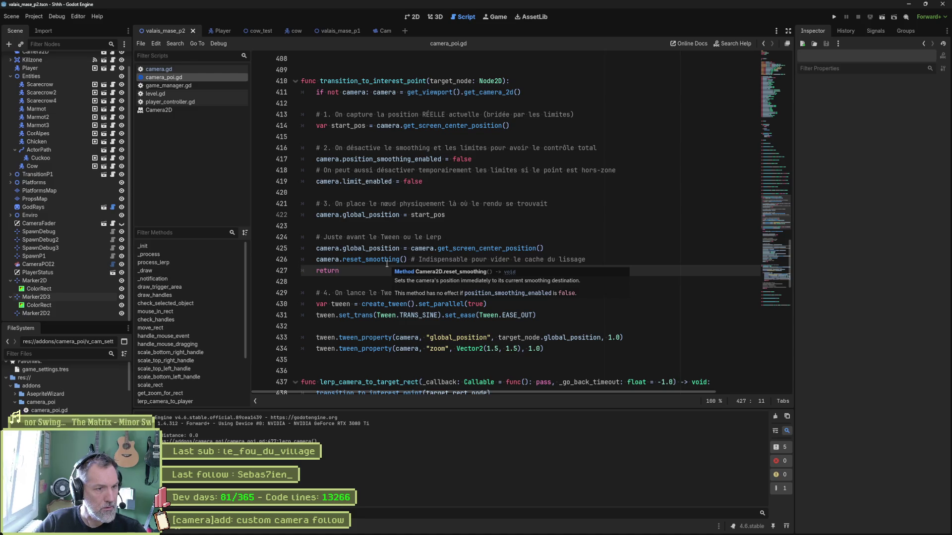
pyautogui.moveTo(386, 264)
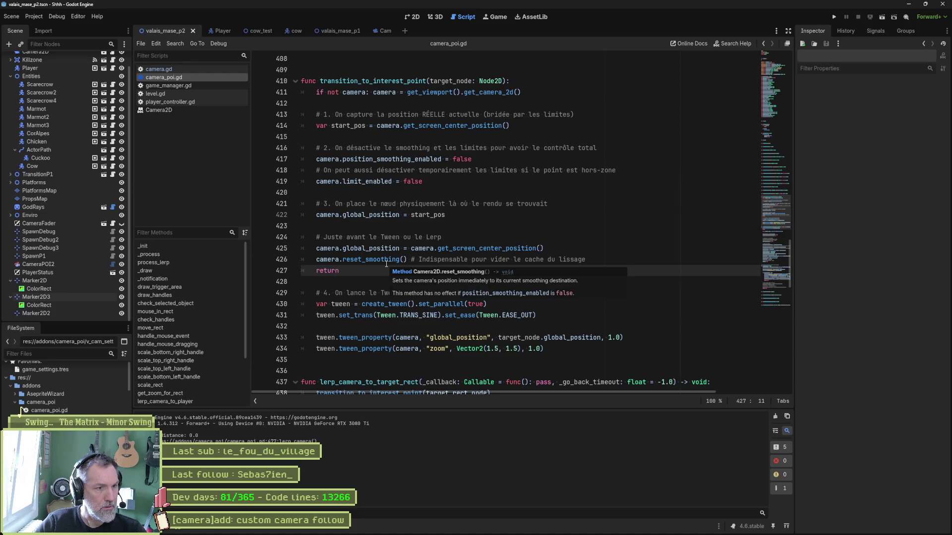
pyautogui.hotkey('alt', 'Left')
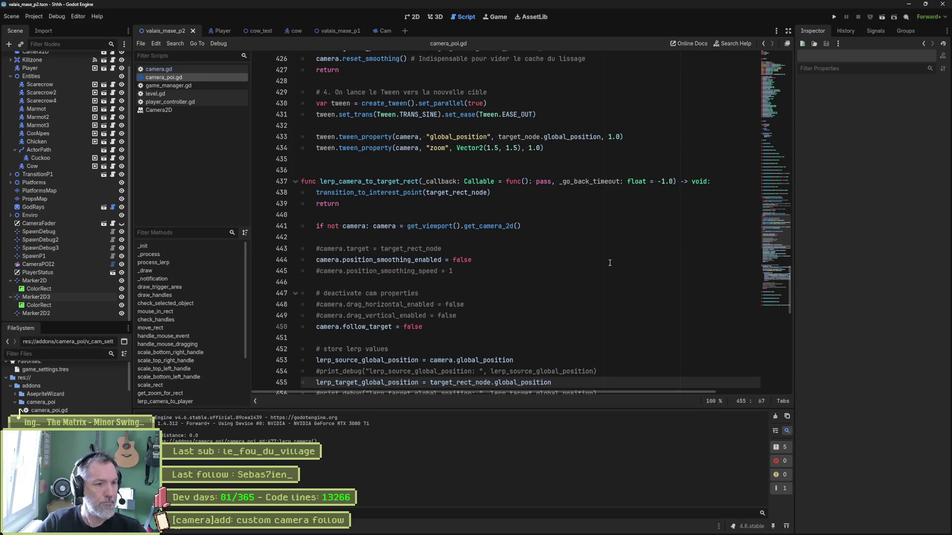
# Add camera.target = null after reset_smoothing() on line 427 and run the scene with F6.
pyautogui.scroll(-3, 583, 245)
pyautogui.scroll(8, 583, 243)
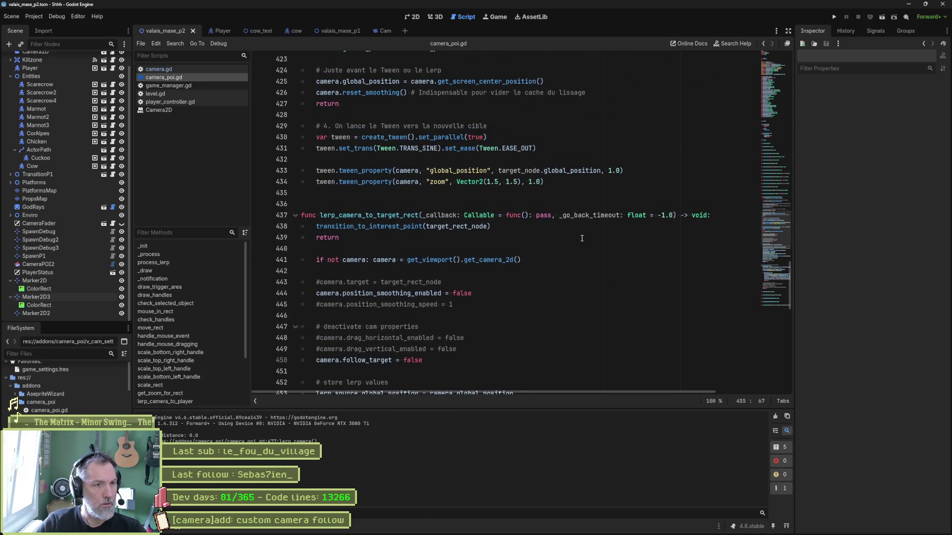
pyautogui.scroll(2, 584, 236)
pyautogui.click(603, 228)
pyautogui.press('Return')
pyautogui.write('camera.tar')
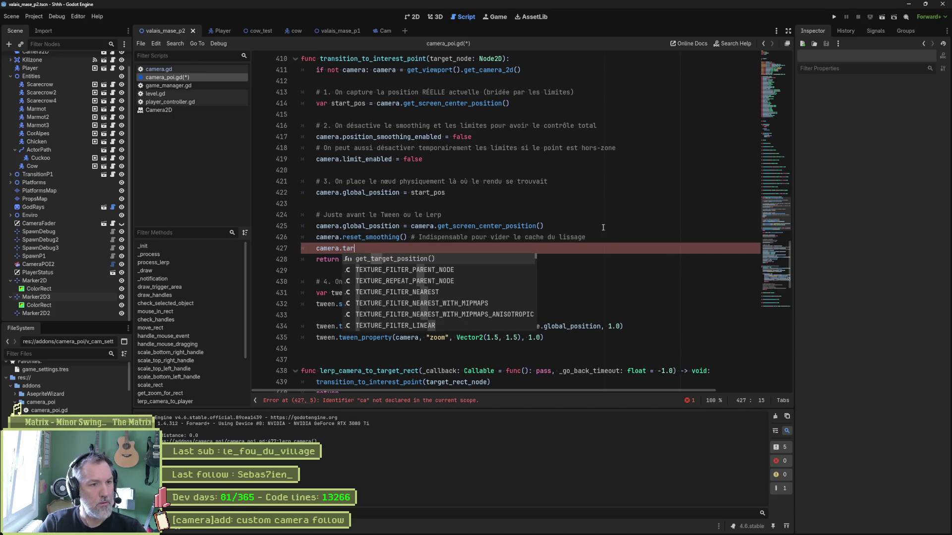
pyautogui.write('get = null')
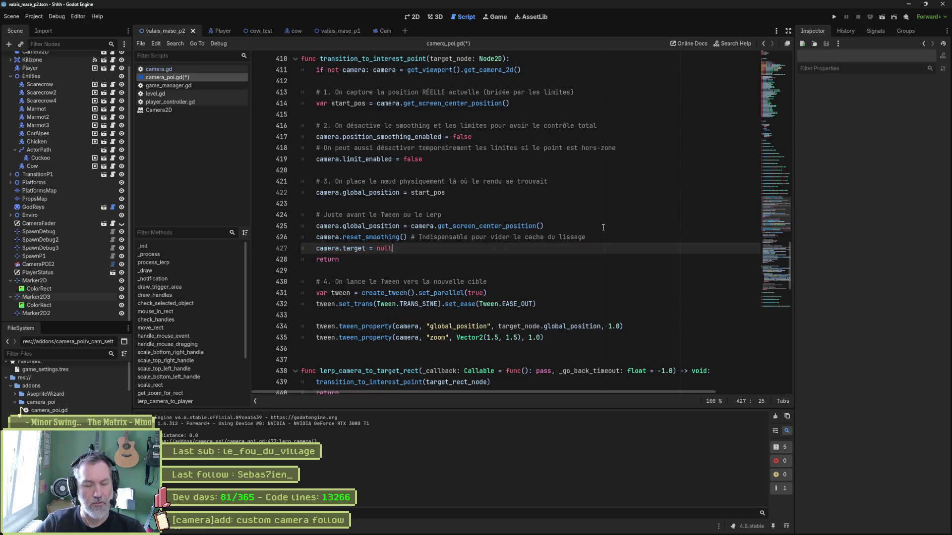
pyautogui.press('F6')
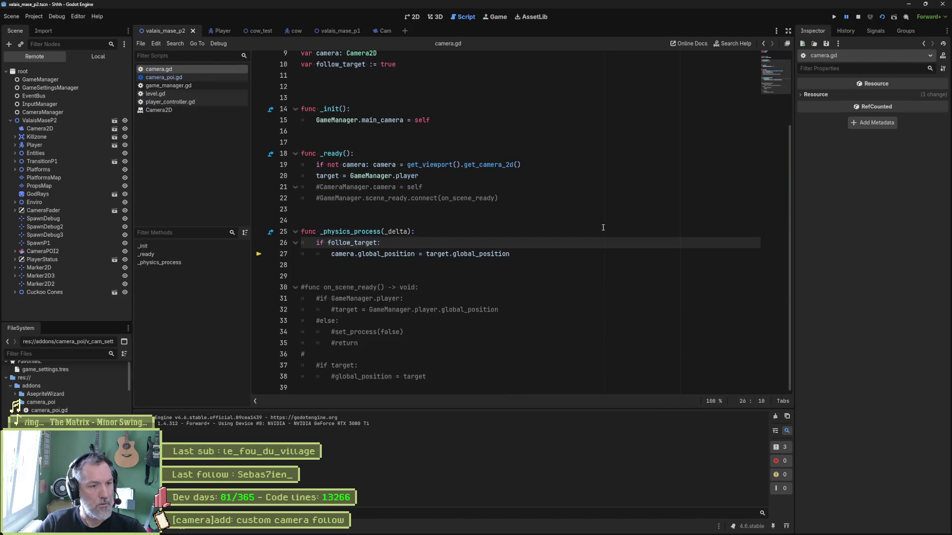
# Append 'and target' to camera.gd's follow_target check, test the scene, then reopen camera_poi.gd.
pyautogui.click(376, 243)
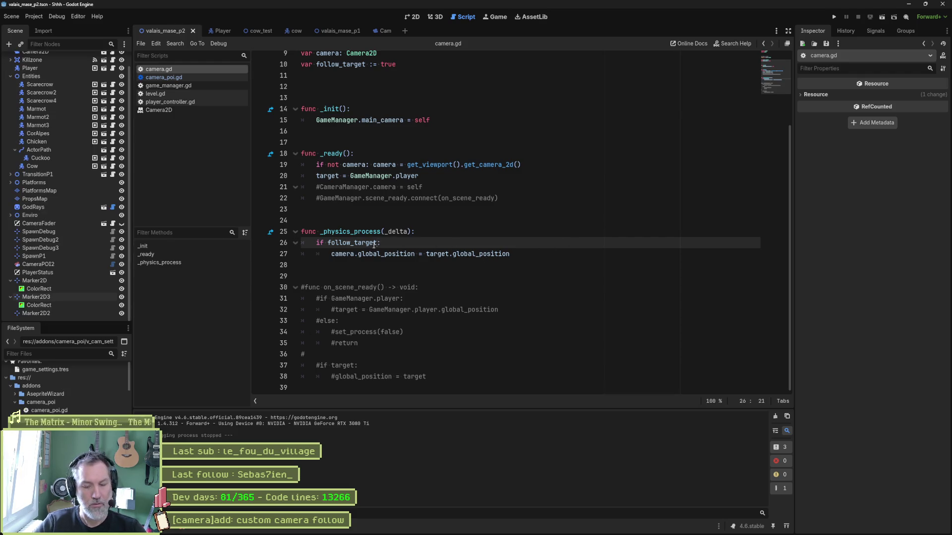
pyautogui.write('and target')
pyautogui.press('F5')
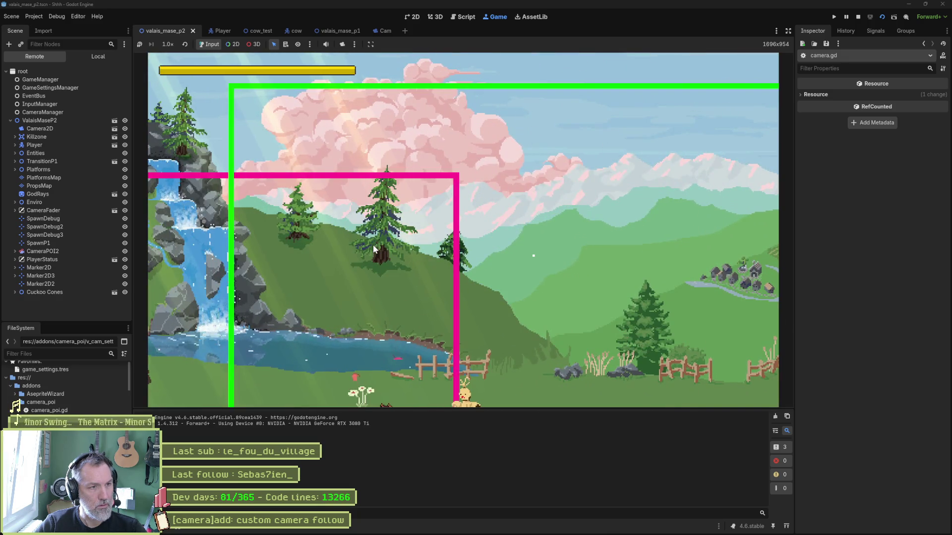
pyautogui.press('F8')
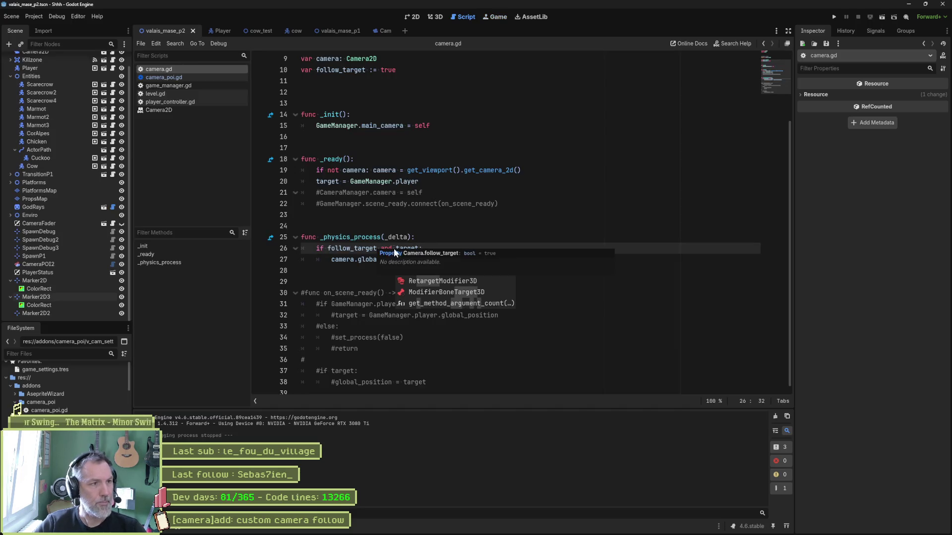
pyautogui.click(174, 78)
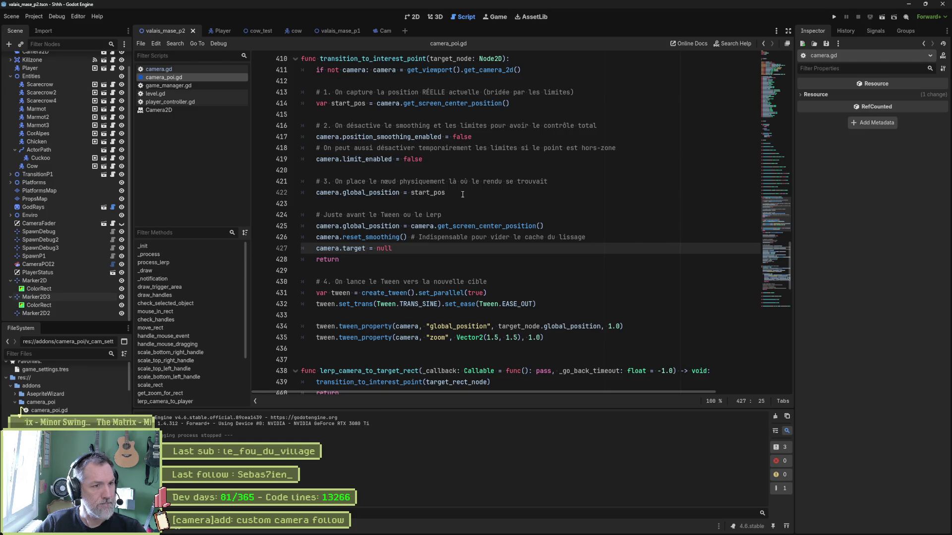
# Highlight start_pos and global_position to see where they are used.
pyautogui.doubleClick(436, 192)
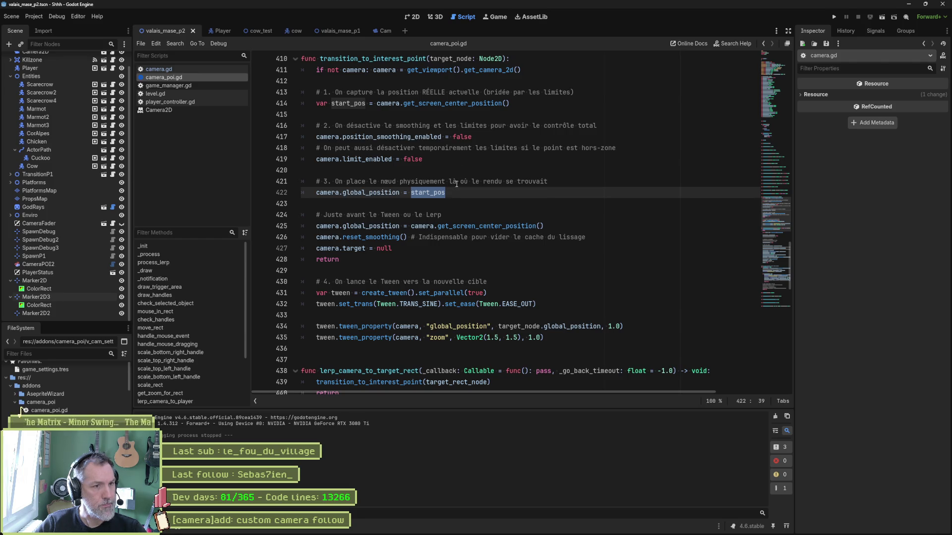
pyautogui.click(417, 248)
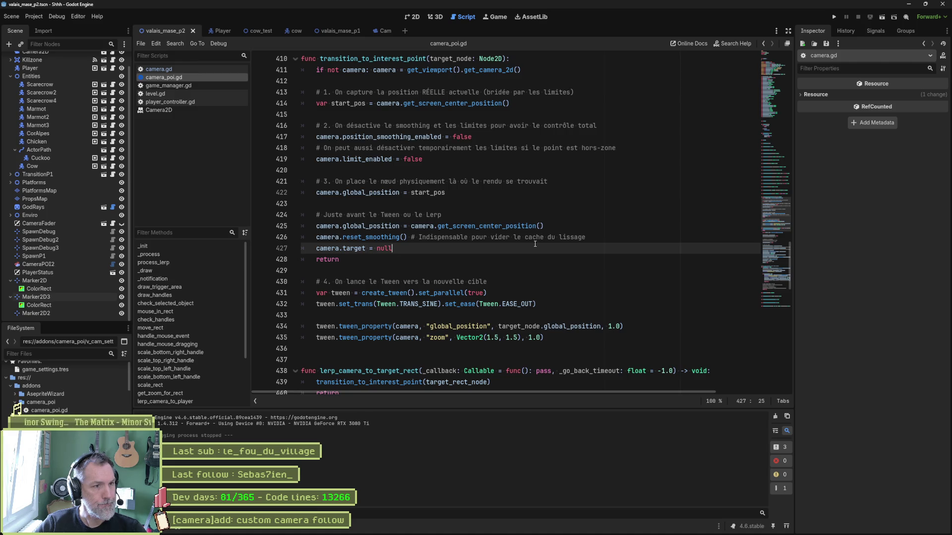
pyautogui.doubleClick(371, 192)
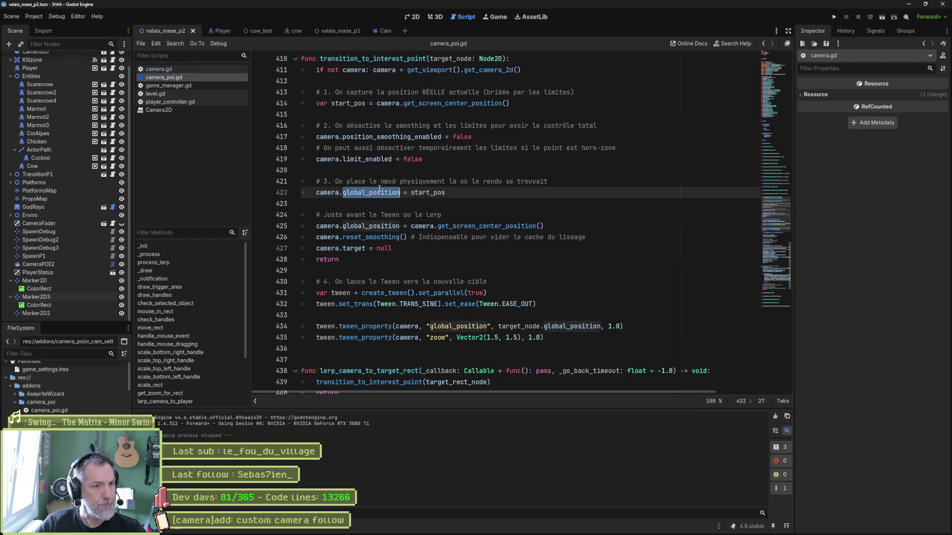
pyautogui.doubleClick(371, 226)
# Comment out line 425's screen-centre position assignment and test the scene.
pyautogui.click(316, 226)
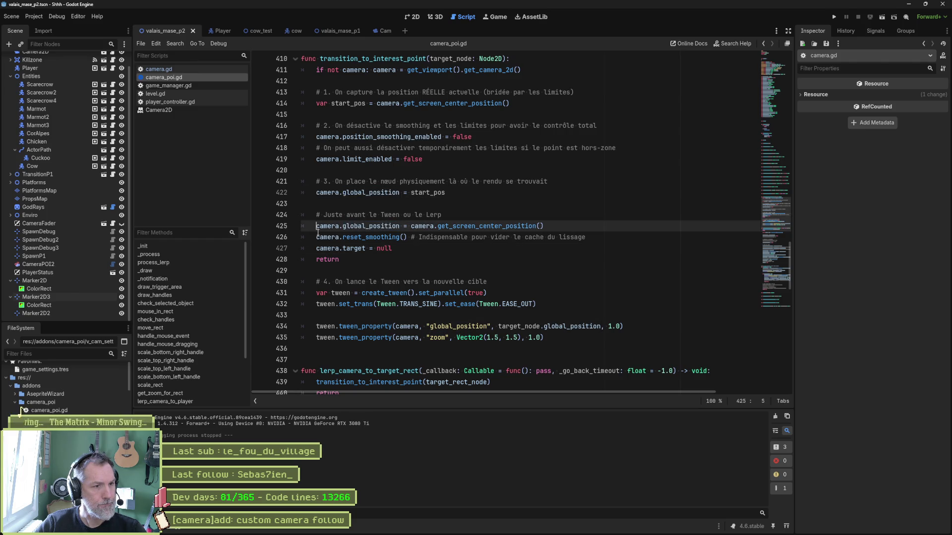
pyautogui.write('#')
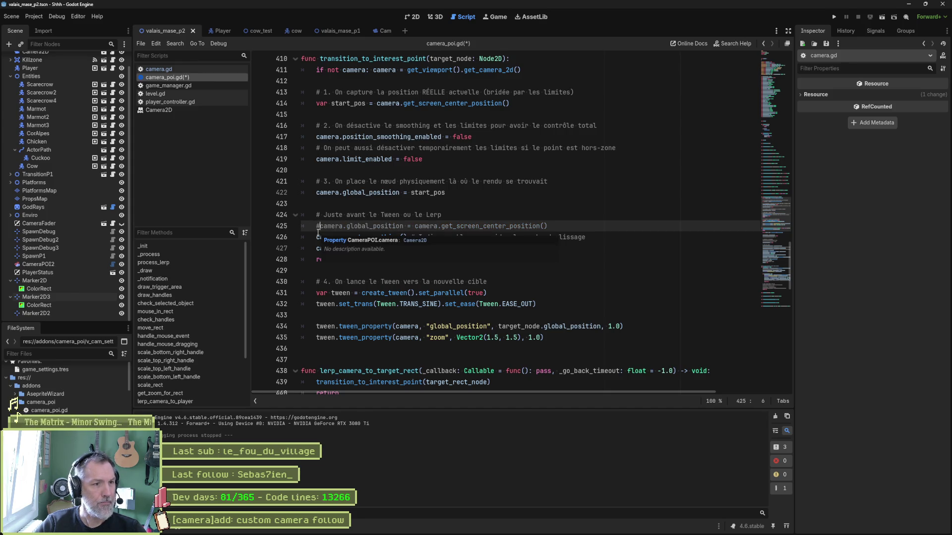
pyautogui.press('F5')
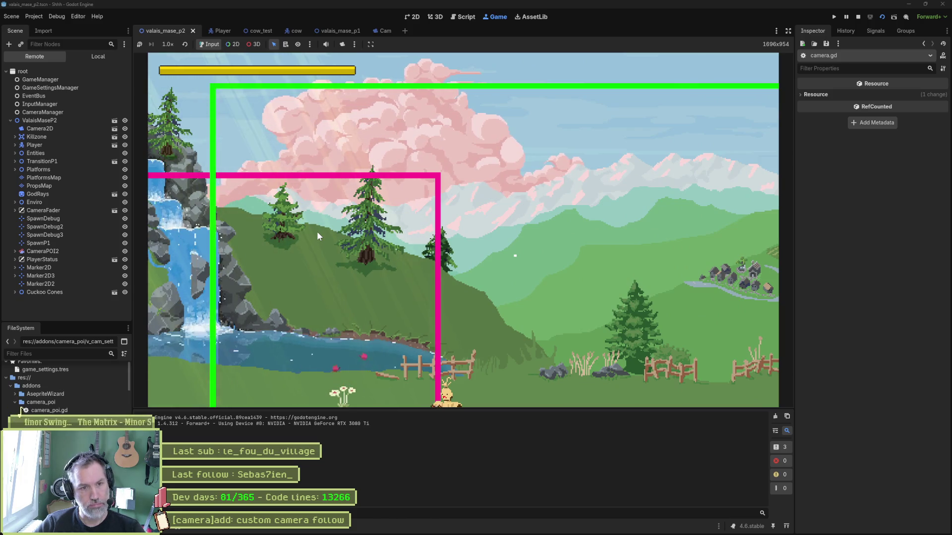
pyautogui.press('F8')
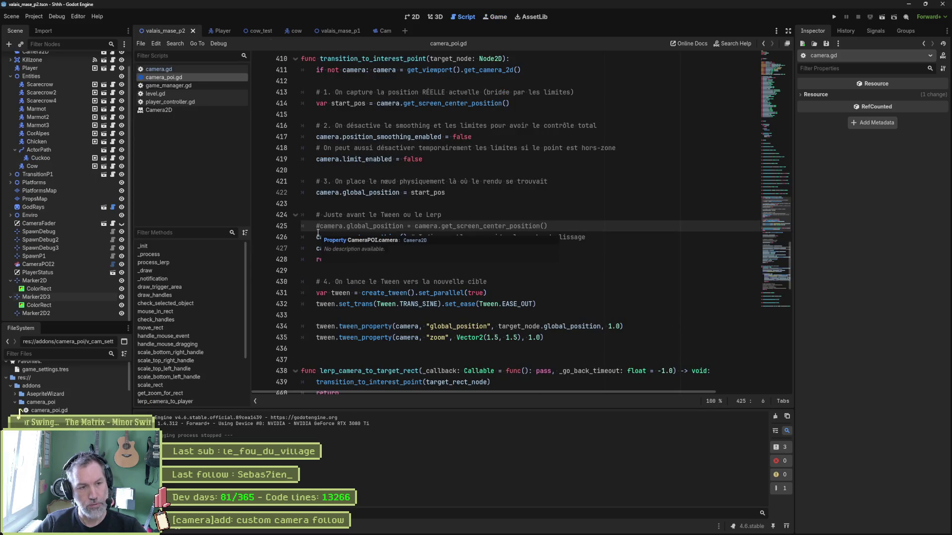
# Highlight start_pos, global_position and the transition_to_interest_point call on line 439 to trace their uses.
pyautogui.click(481, 274)
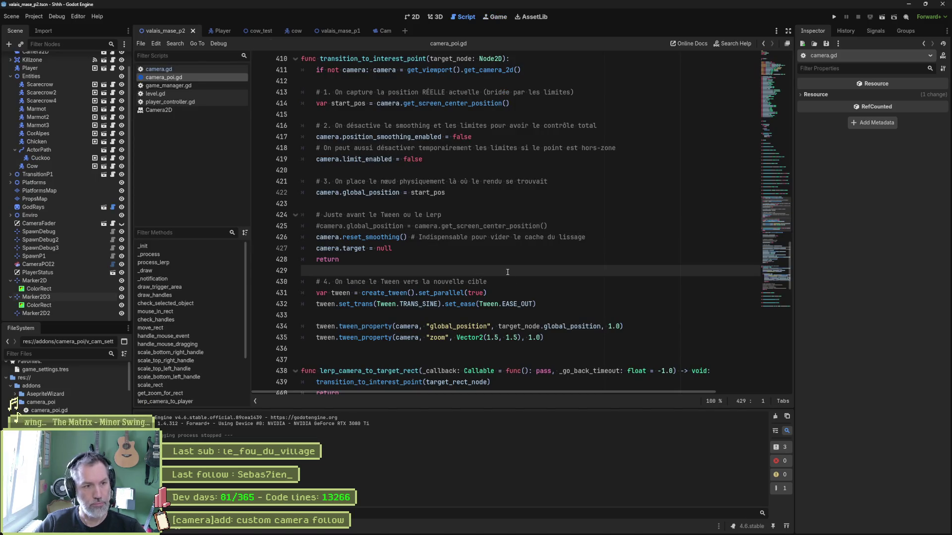
pyautogui.doubleClick(442, 194)
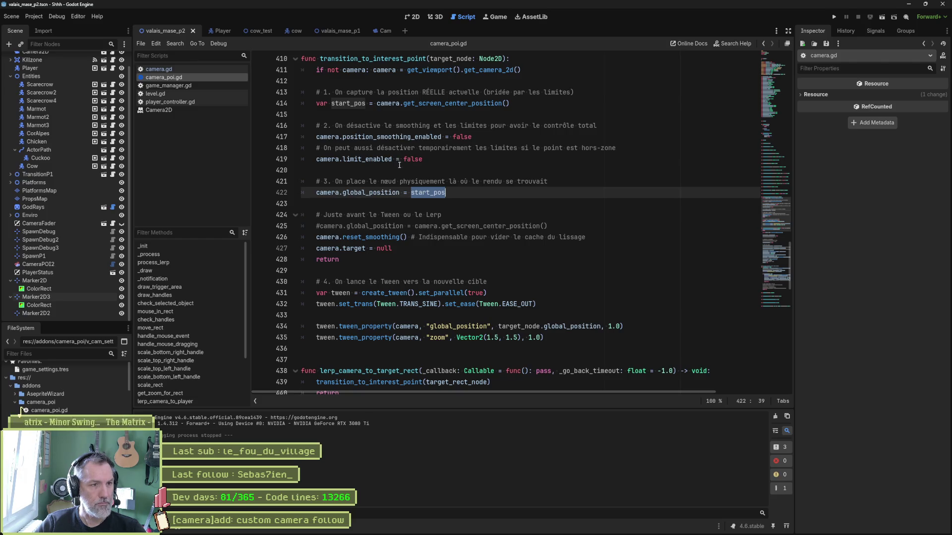
pyautogui.doubleClick(395, 192)
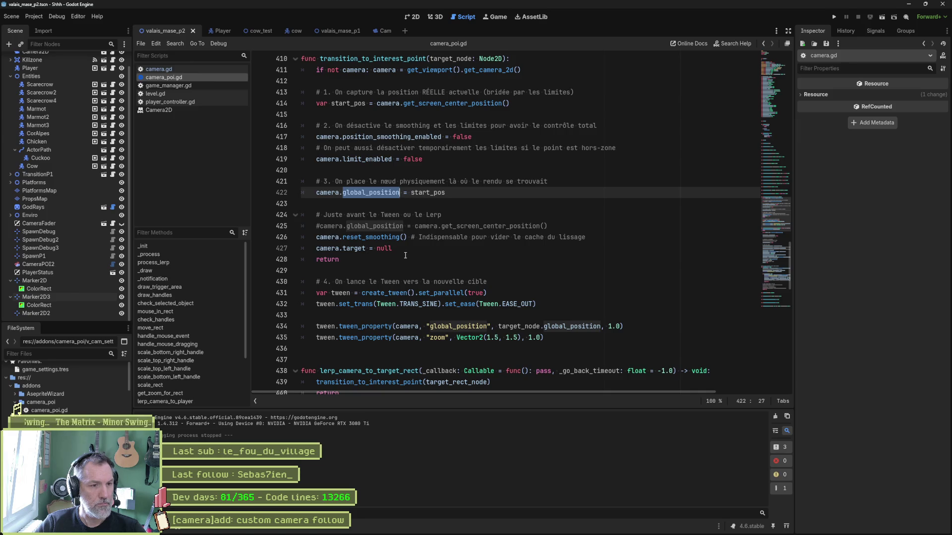
pyautogui.scroll(-1, 405, 256)
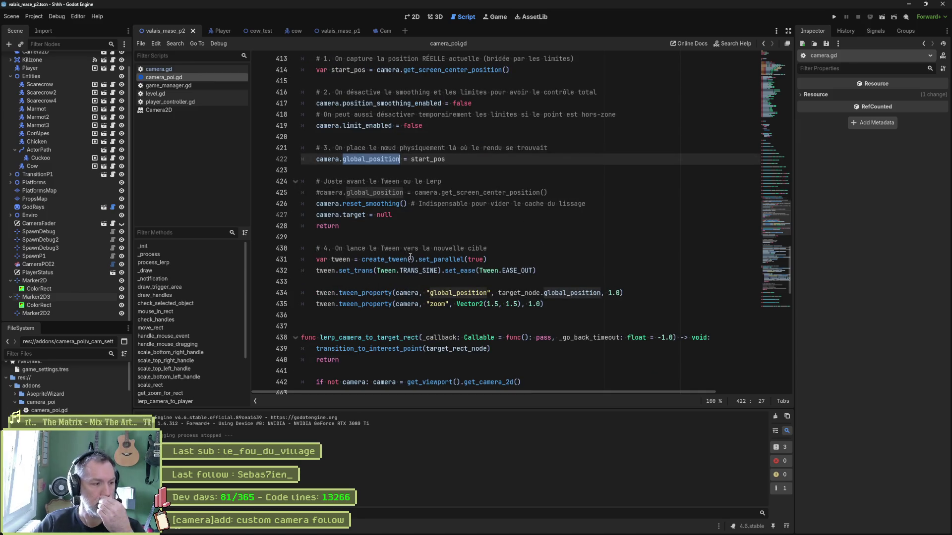
pyautogui.scroll(-2, 404, 260)
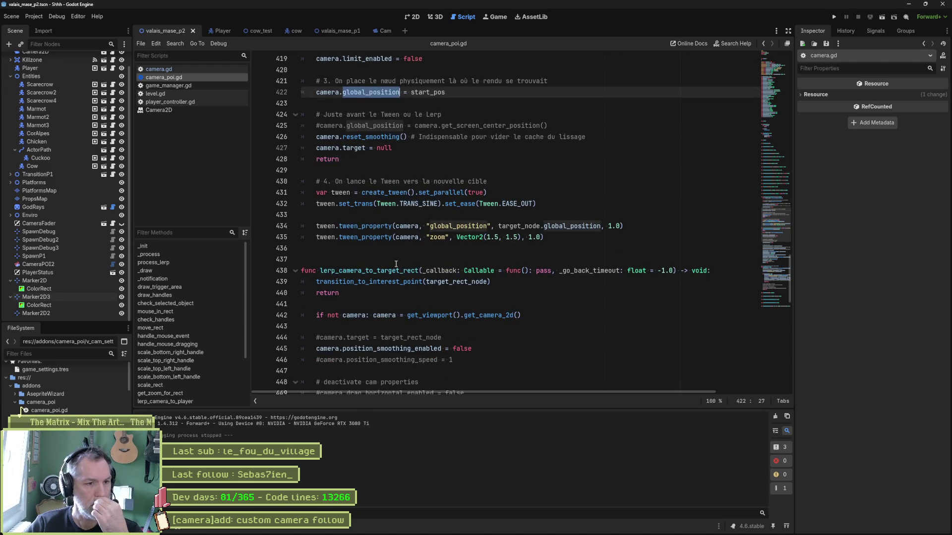
pyautogui.doubleClick(423, 282)
pyautogui.scroll(3, 375, 68)
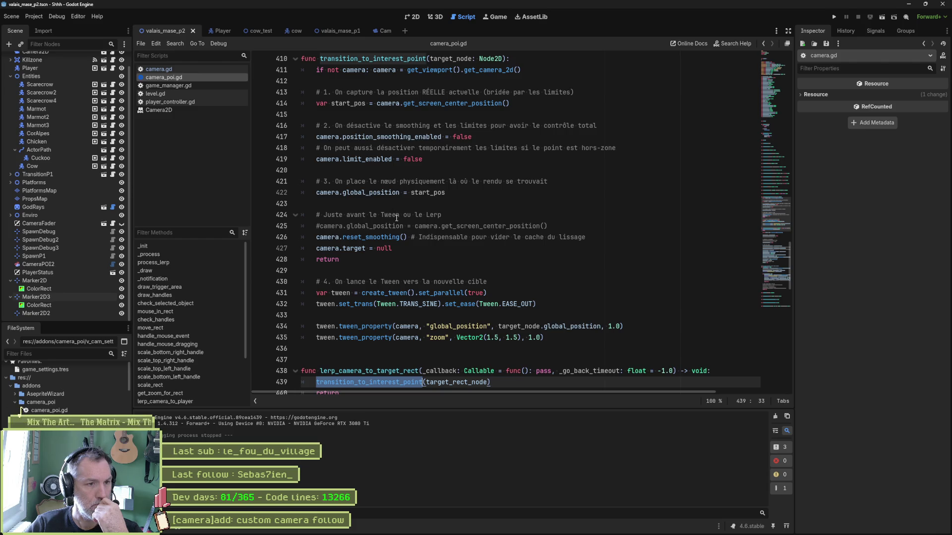
# Comment out camera.reset_smoothing() on line 426 and test the scene.
pyautogui.click(317, 238)
pyautogui.hotkey('ctrl', 'k')
pyautogui.press('F5')
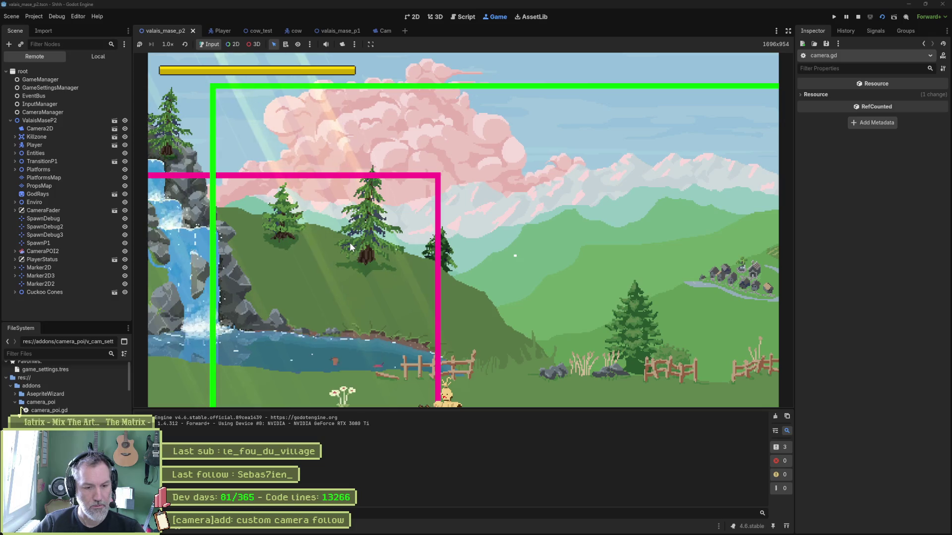
pyautogui.press('F8')
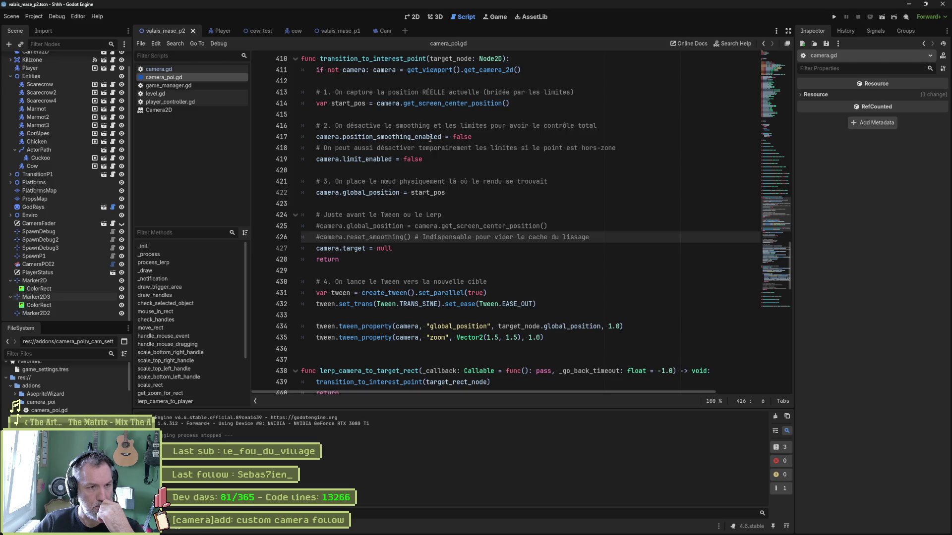
# Uncomment the position-smoothing line 417 and comment out limit_enabled on line 419, testing each change.
pyautogui.click(316, 137)
pyautogui.press('F6')
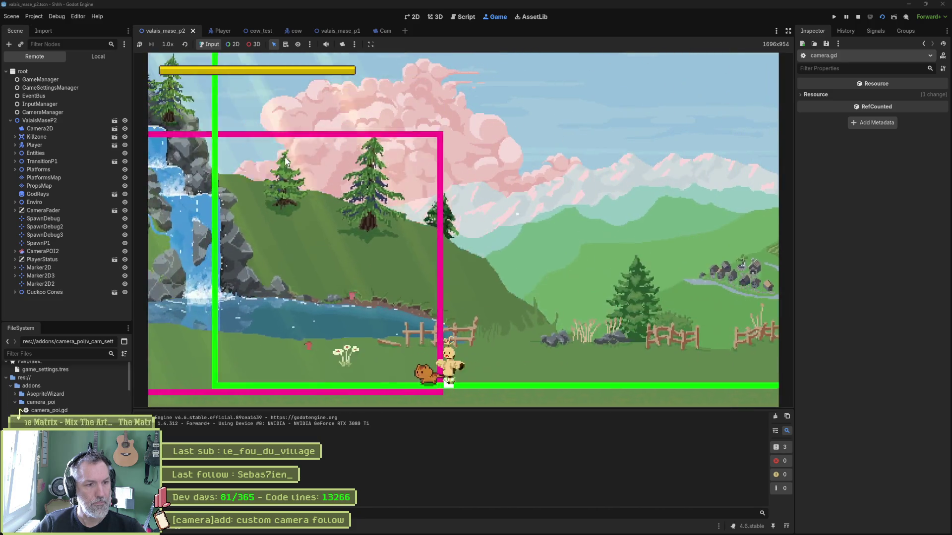
pyautogui.press('F8')
pyautogui.hotkey('ctrl', 'k')
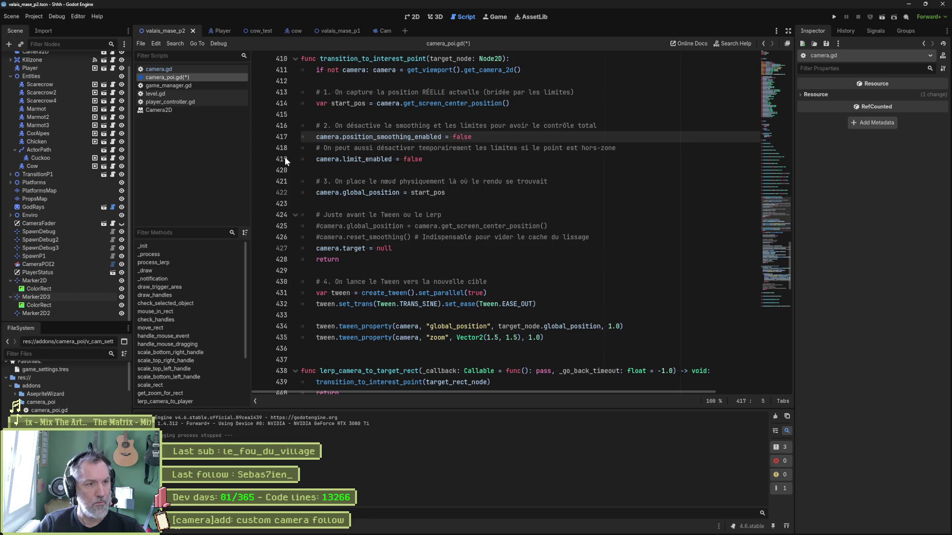
pyautogui.press('Down')
pyautogui.press('Down')
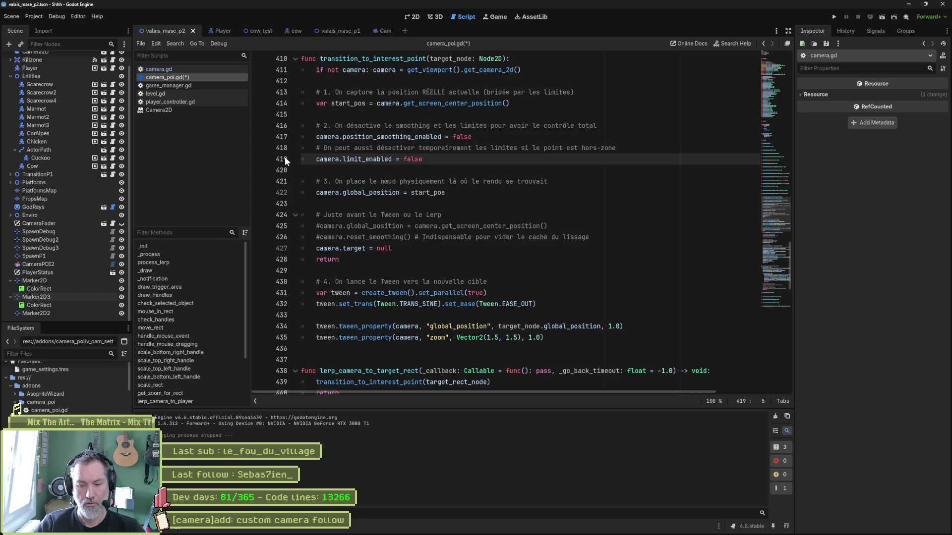
pyautogui.hotkey('ctrl', 'k')
pyautogui.press('F5')
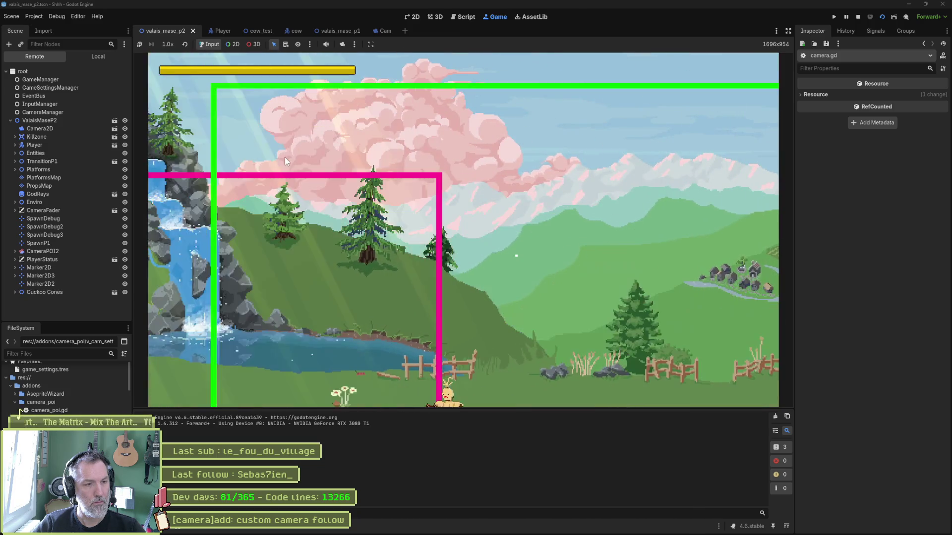
pyautogui.press('F8')
# Restore the camera.limit_enabled = false line and run the game again.
pyautogui.hotkey('ctrl', 'k')
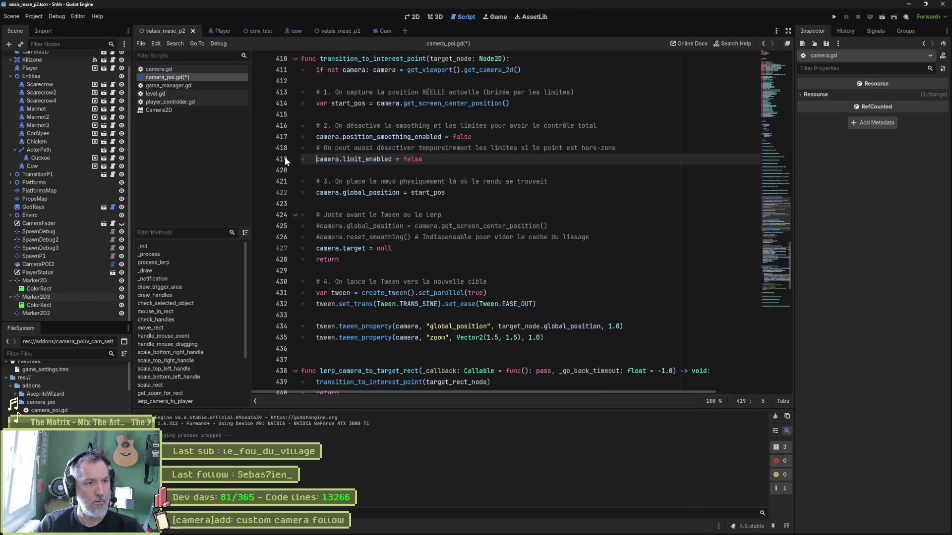
pyautogui.press('Down')
pyautogui.press('Down')
pyautogui.press('Down')
pyautogui.press('F6')
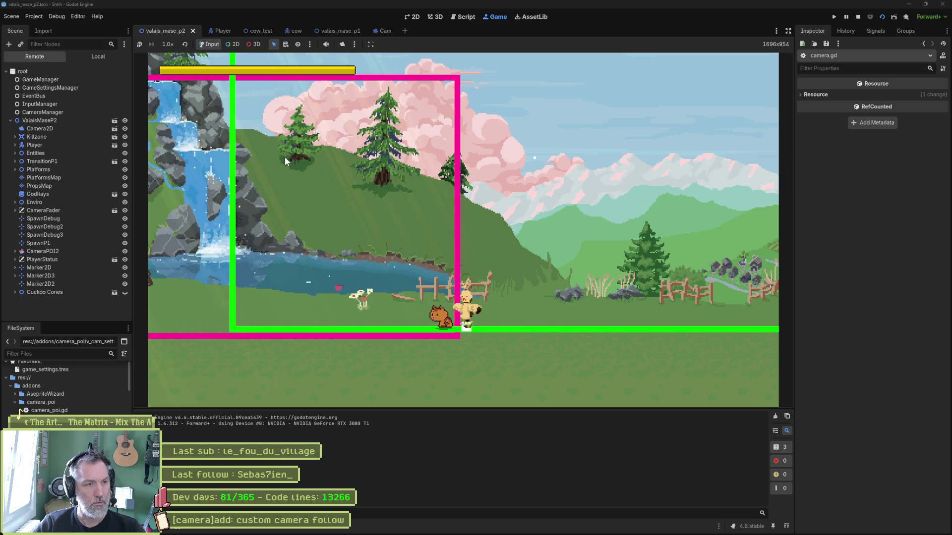
pyautogui.press('F8')
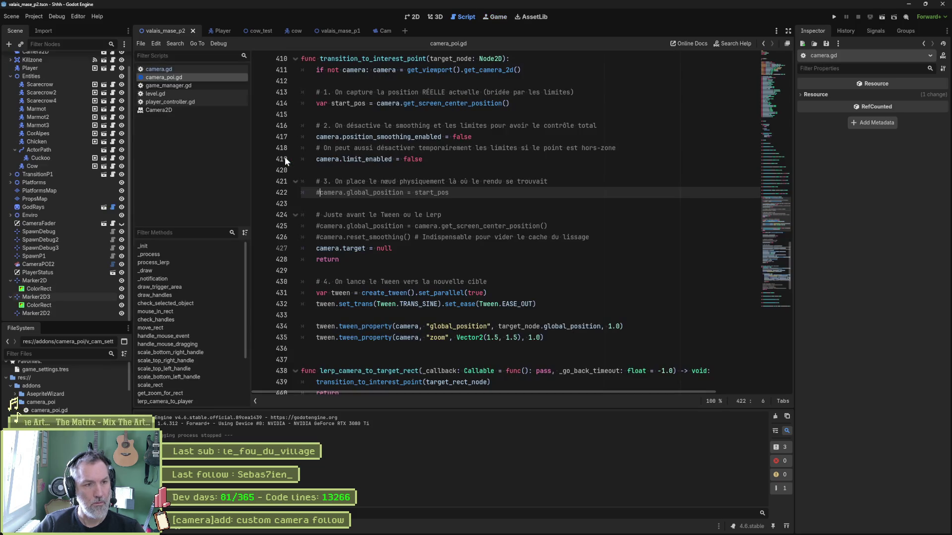
# Comment out the position-smoothing disable line, test, then restore it and test again.
pyautogui.press('Up')
pyautogui.press('Up')
pyautogui.press('Up')
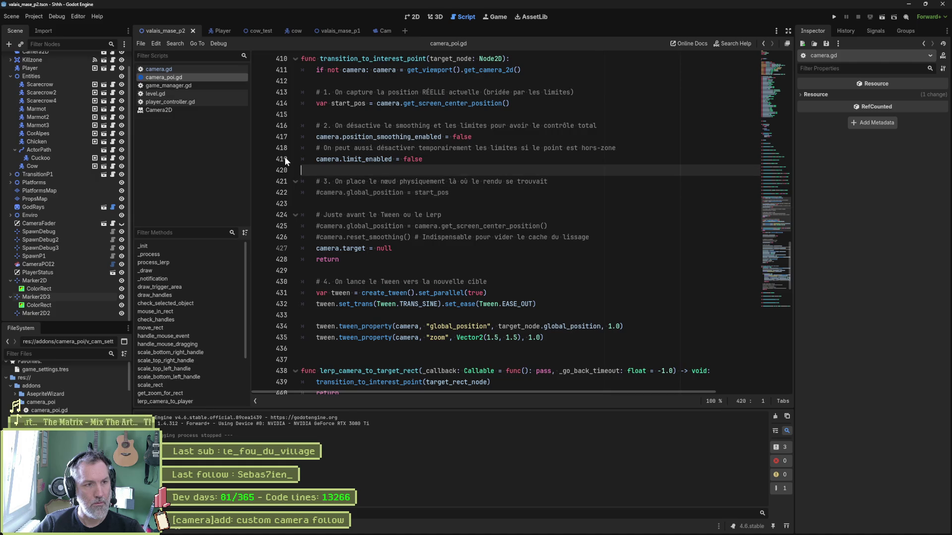
pyautogui.hotkey('ctrl', 'k')
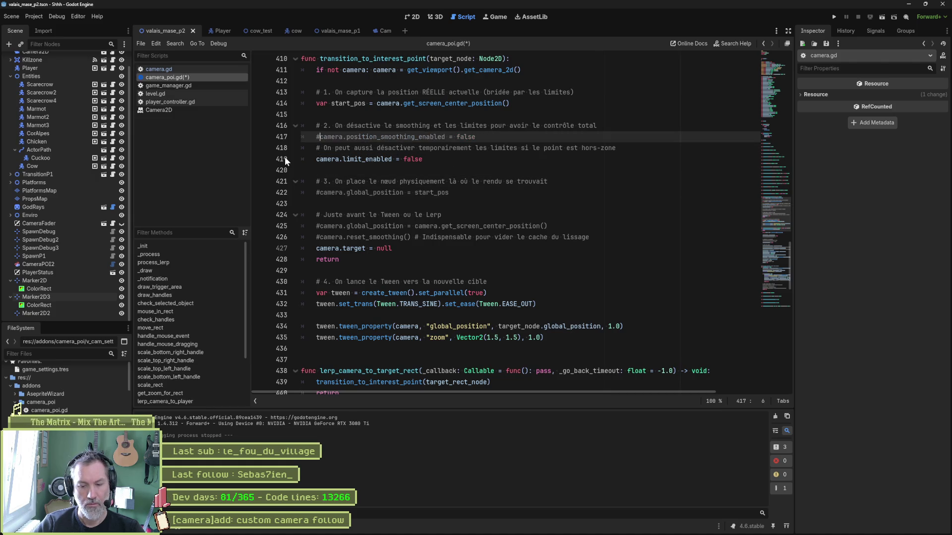
pyautogui.press('F5')
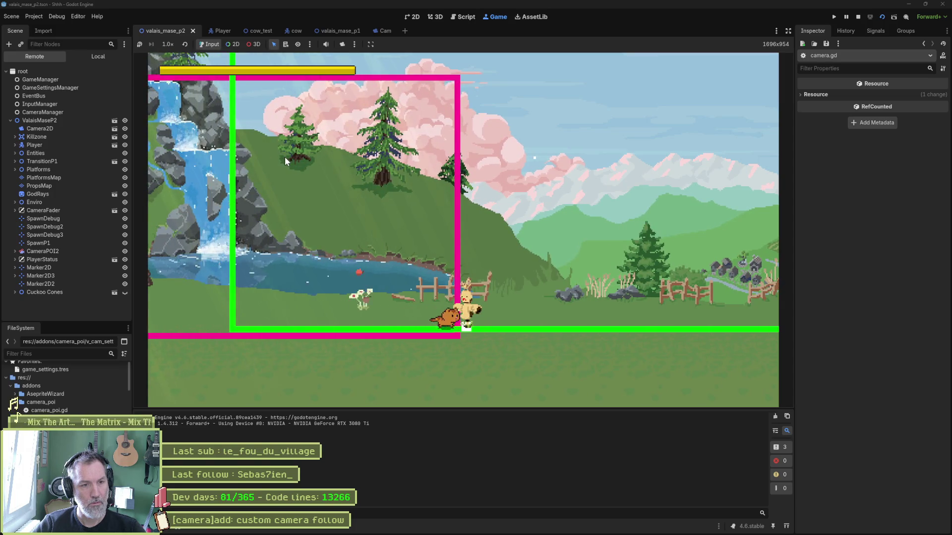
pyautogui.press('F5')
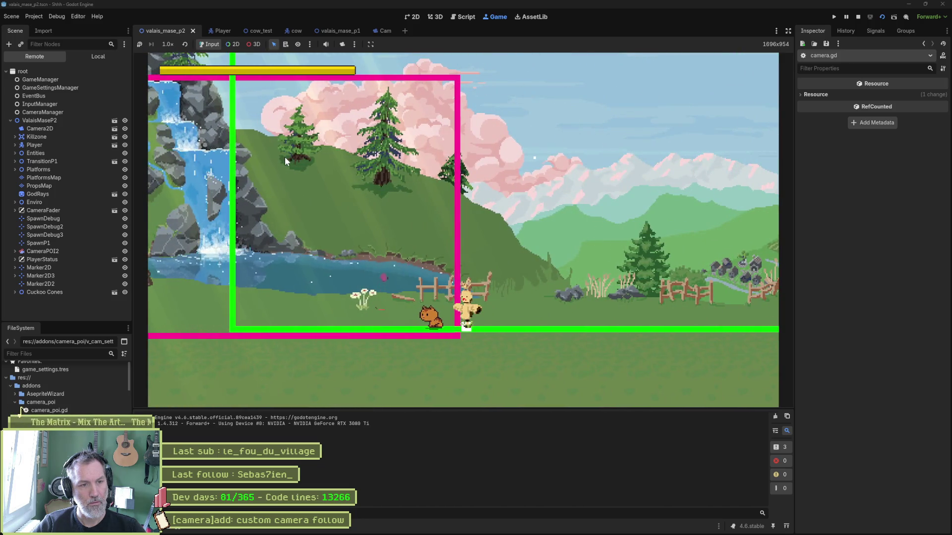
pyautogui.press('F8')
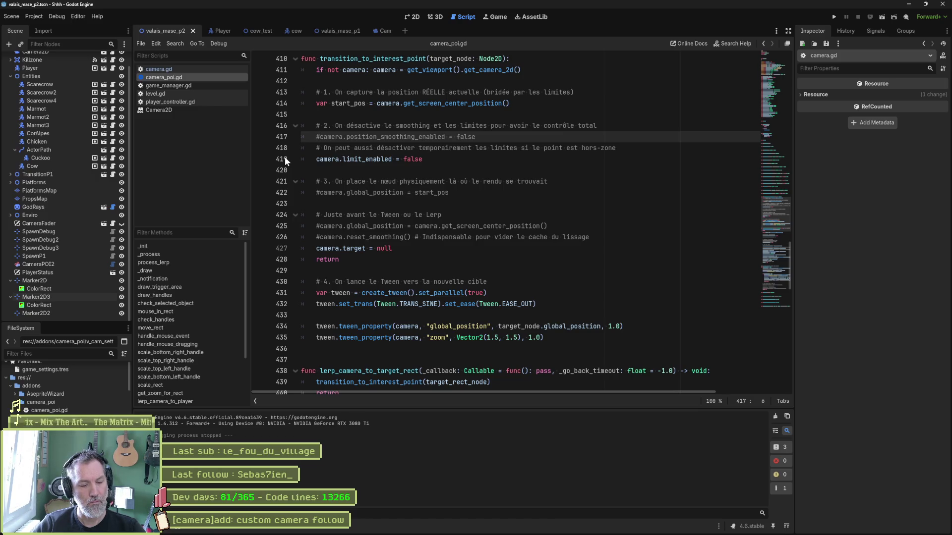
pyautogui.press('BackSpace')
pyautogui.press('F5')
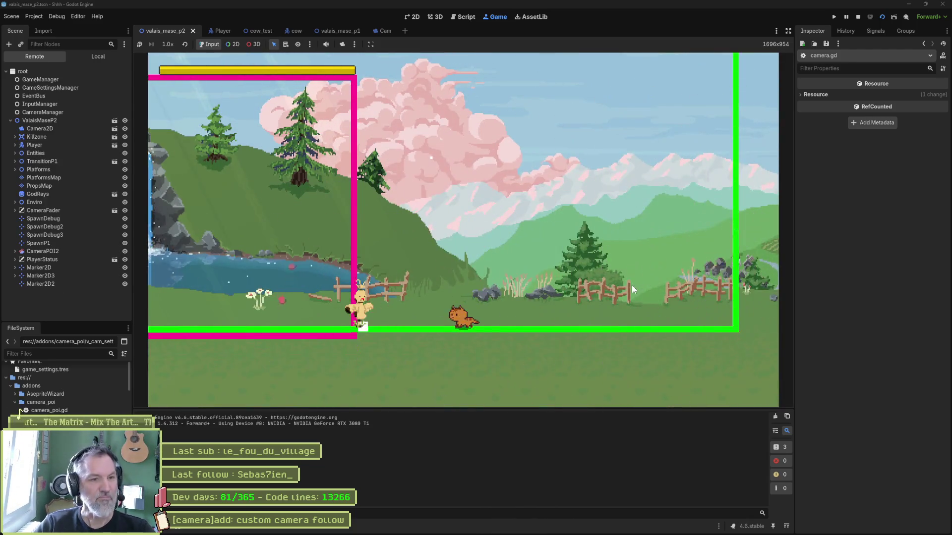
pyautogui.press('F8')
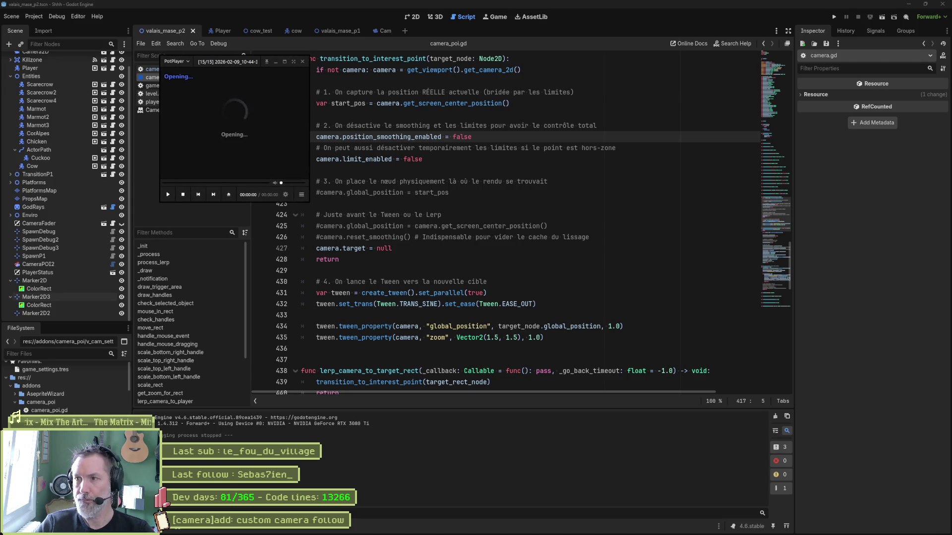
# Pause the clip near 1.48 s, step frames through the camera jump around frame 88, and close PotPlayer.
pyautogui.press('space')
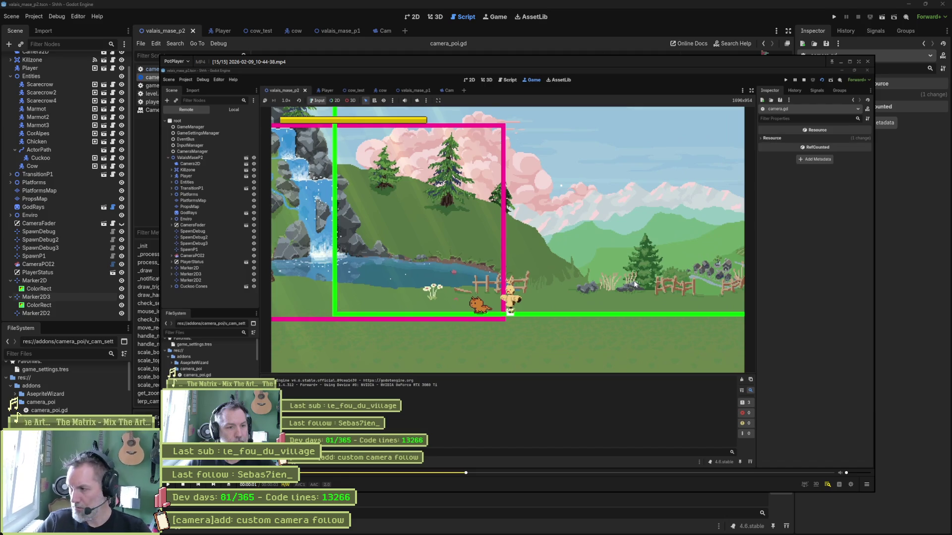
pyautogui.click(446, 472)
pyautogui.press('d')
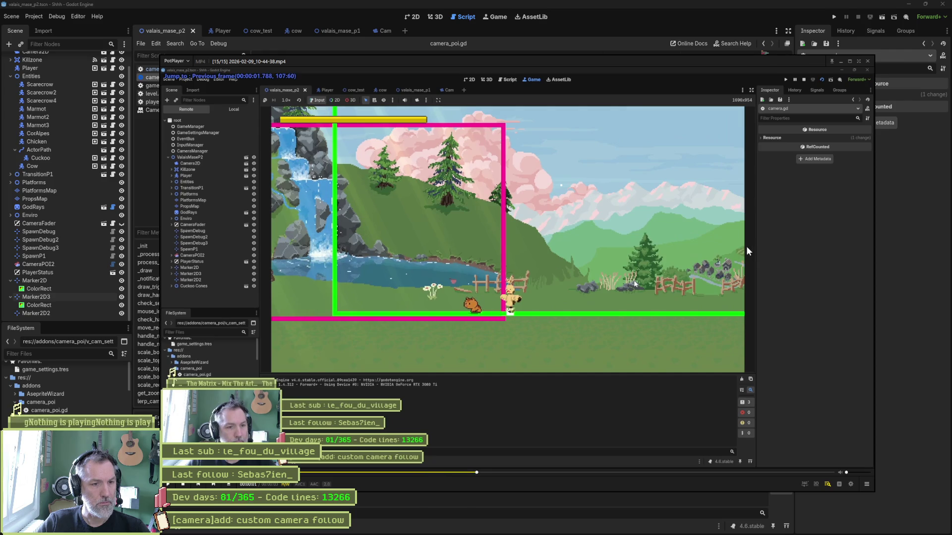
pyautogui.press('d')
pyautogui.press('d')
pyautogui.press('d')
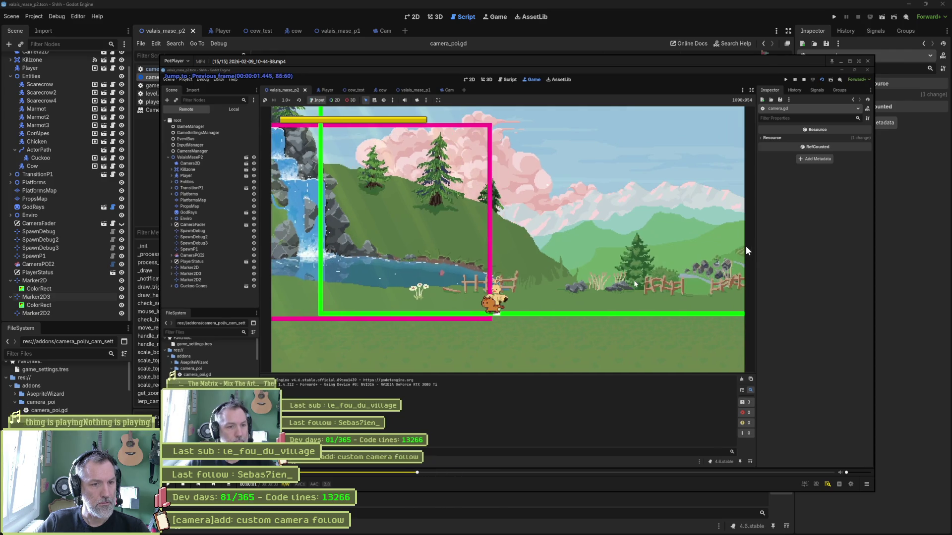
pyautogui.press('f')
pyautogui.press('f')
pyautogui.press('f')
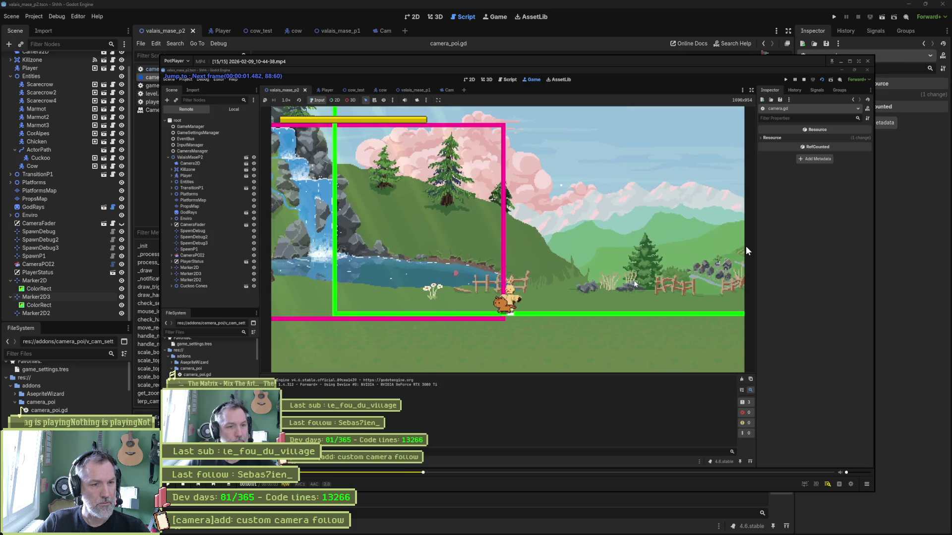
pyautogui.press('f')
pyautogui.press('d')
pyautogui.press('d')
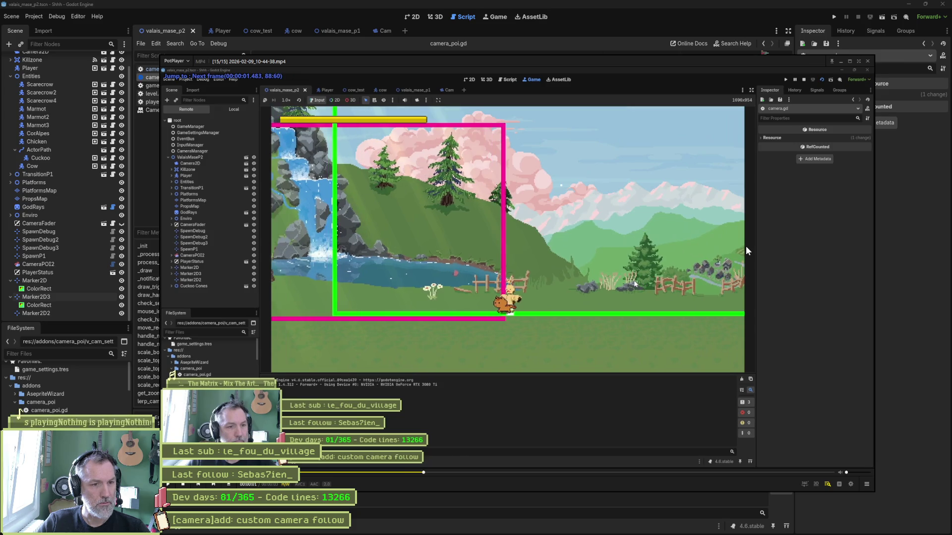
pyautogui.press('d')
pyautogui.press('f')
pyautogui.press('f')
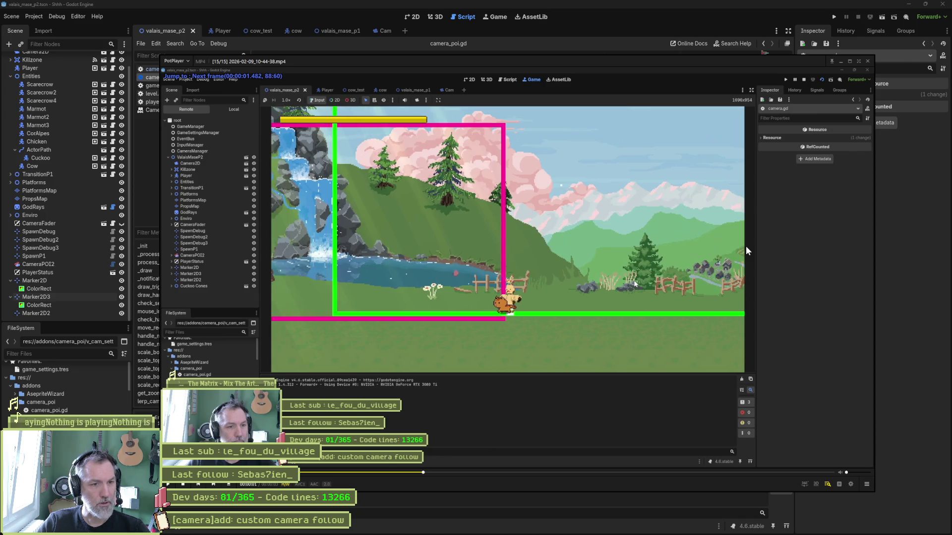
pyautogui.click(868, 61)
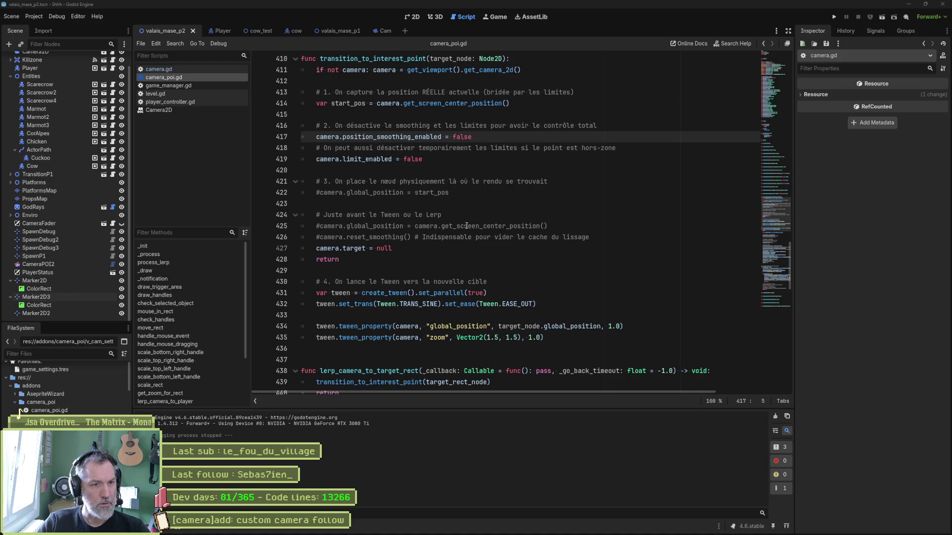
# Uncomment line 425's get_screen_center_position assignment, test the game, then select that call.
pyautogui.click(320, 226)
pyautogui.press('BackSpace')
pyautogui.press('F5')
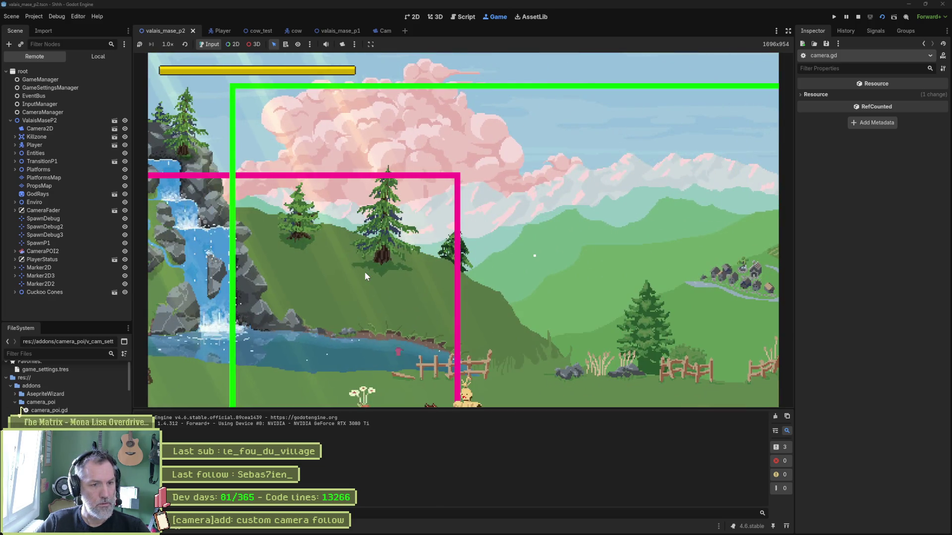
pyautogui.press('F8')
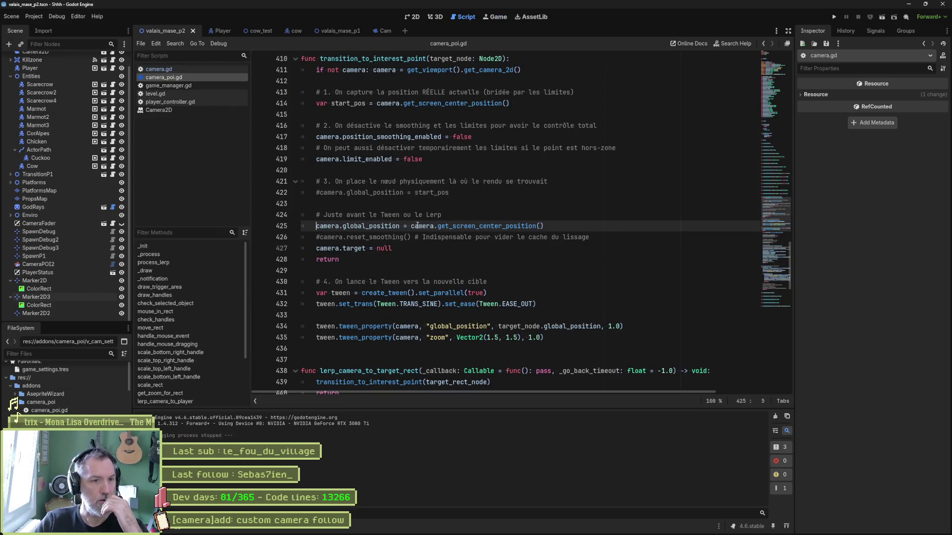
pyautogui.moveTo(411, 227); pyautogui.dragTo(547, 225)
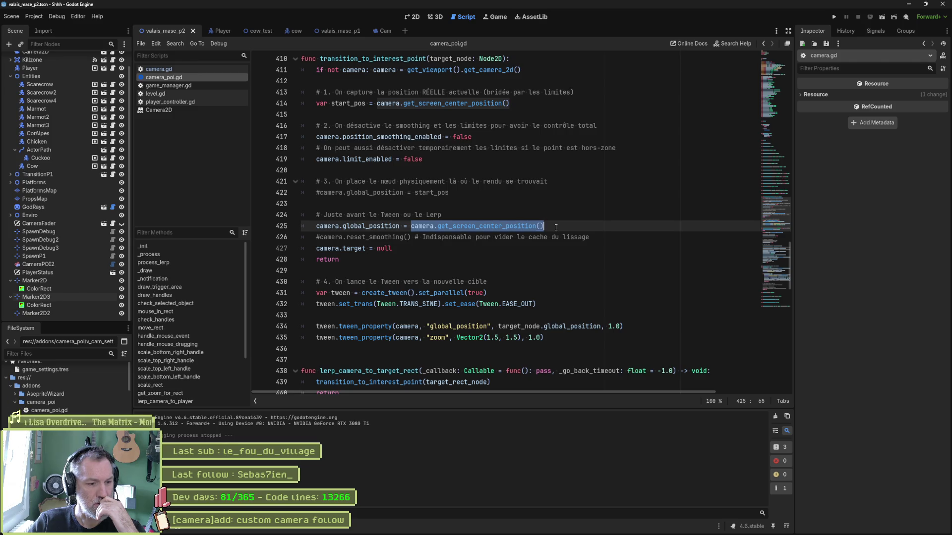
pyautogui.click(528, 217)
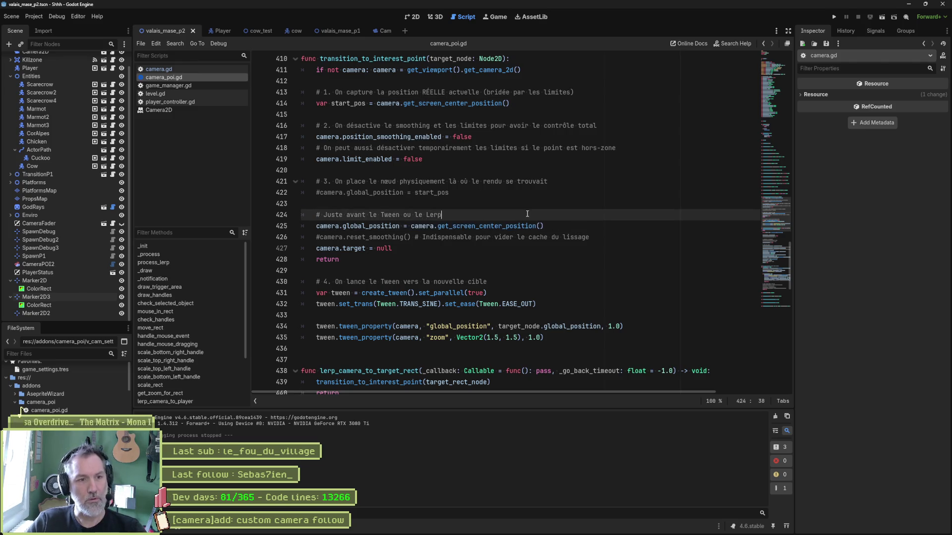
# Start a print_debug line above line 426 that labels and prints camera.global_position.
pyautogui.press('Return')
pyautogui.write('print_d')
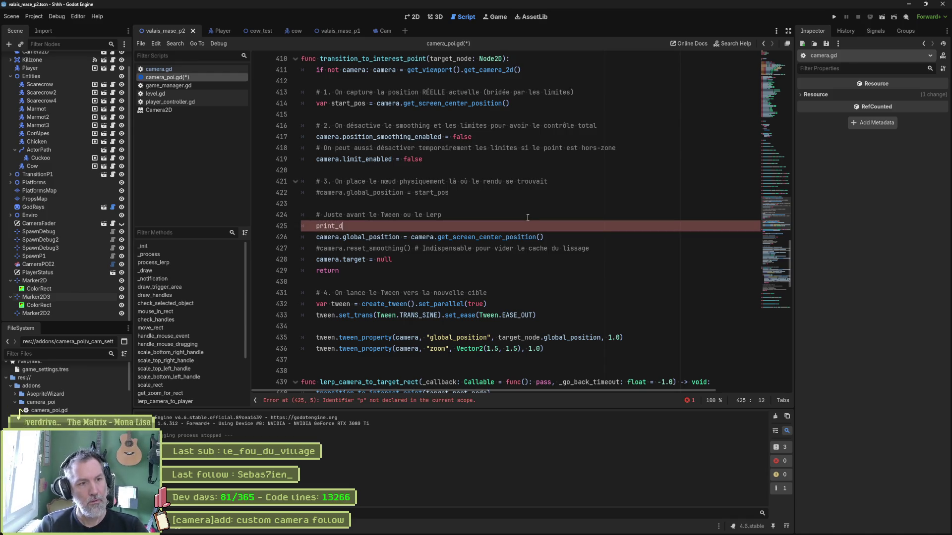
pyautogui.write('ebug(')
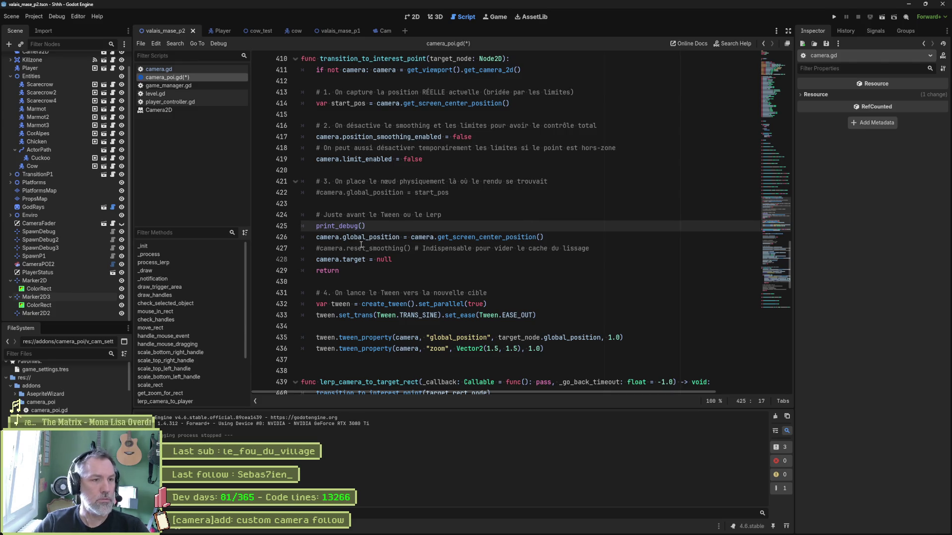
pyautogui.moveTo(317, 238); pyautogui.dragTo(402, 238)
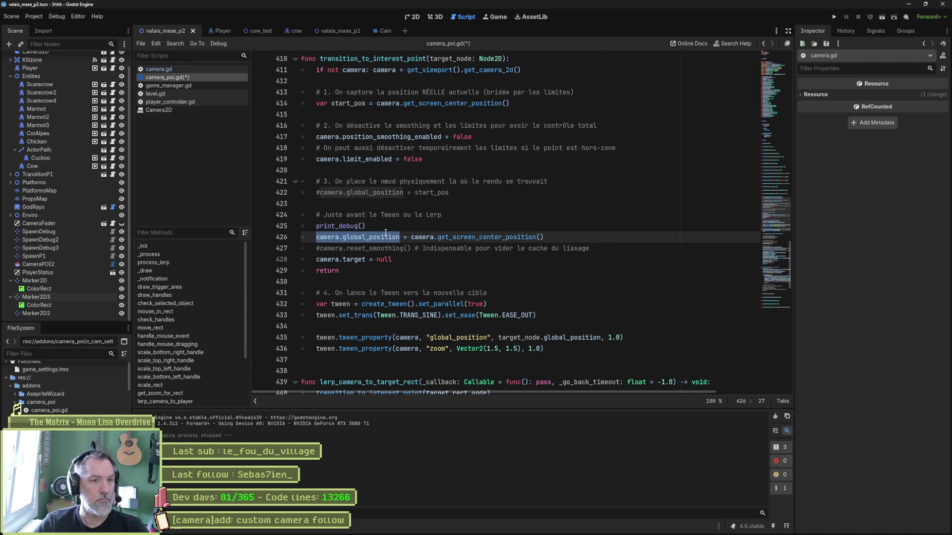
pyautogui.hotkey('ctrl', 'c')
pyautogui.click(364, 226)
pyautogui.write('"')
pyautogui.hotkey('ctrl', 'v')
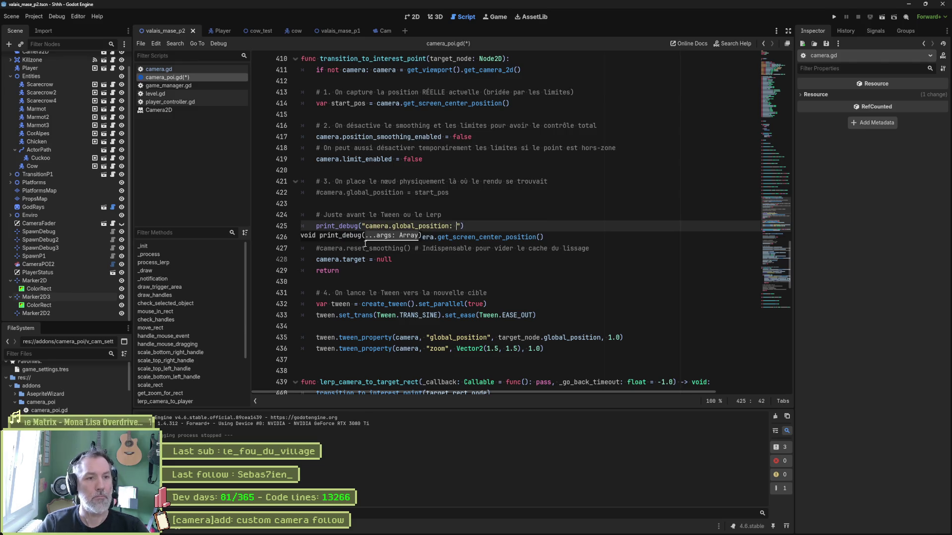
pyautogui.write(',')
pyautogui.hotkey('ctrl', 'v')
pyautogui.write(', "')
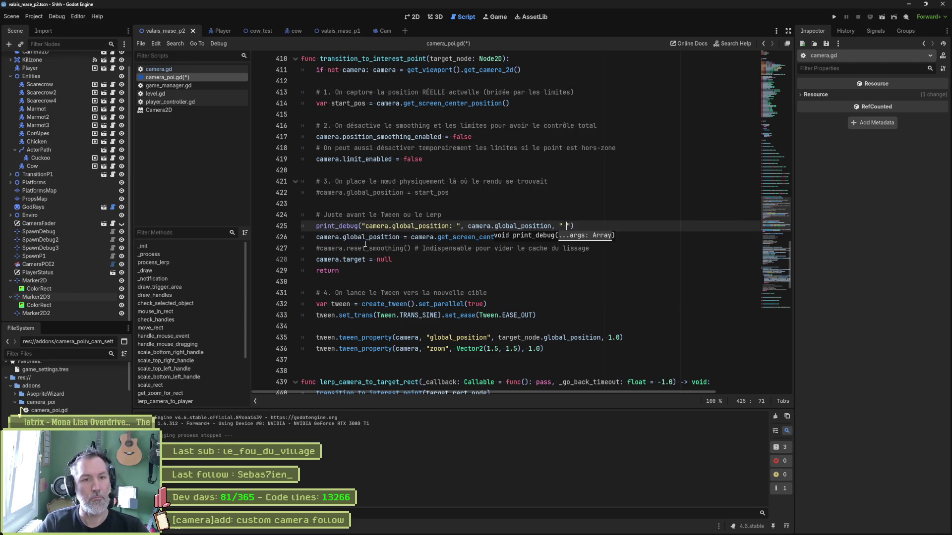
pyautogui.press('Down')
pyautogui.press('Down')
pyautogui.press('Down')
# Add a labelled camera.get_screen_center_position() argument to the print_debug line and run the scene.
pyautogui.moveTo(412, 237); pyautogui.dragTo(546, 239)
pyautogui.hotkey('ctrl', 'c')
pyautogui.click(567, 227)
pyautogui.hotkey('ctrl', 'v')
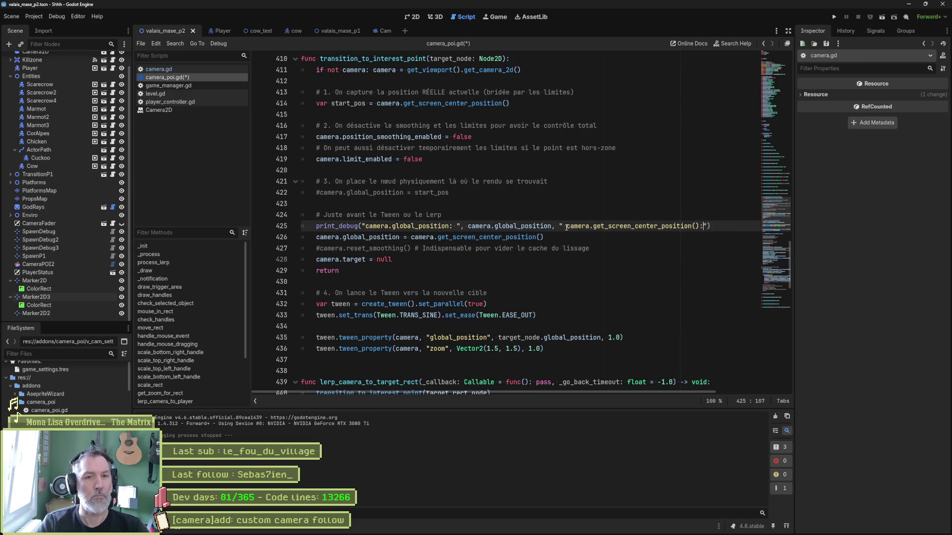
pyautogui.write('"')
pyautogui.hotkey('ctrl', 'v')
pyautogui.press('F6')
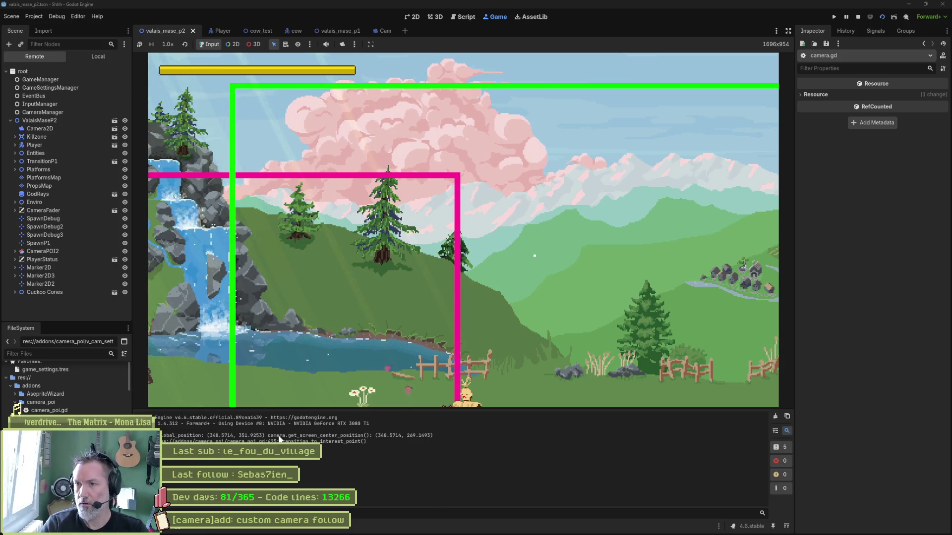
pyautogui.press('XF86Calculator')
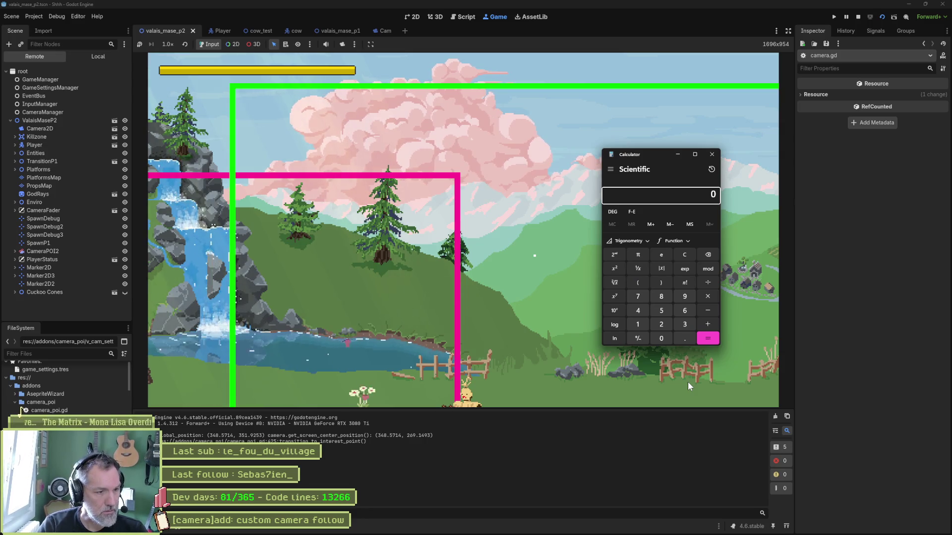
pyautogui.write('351 ')
pyautogui.write('- ')
pyautogui.write('269')
pyautogui.press('Return')
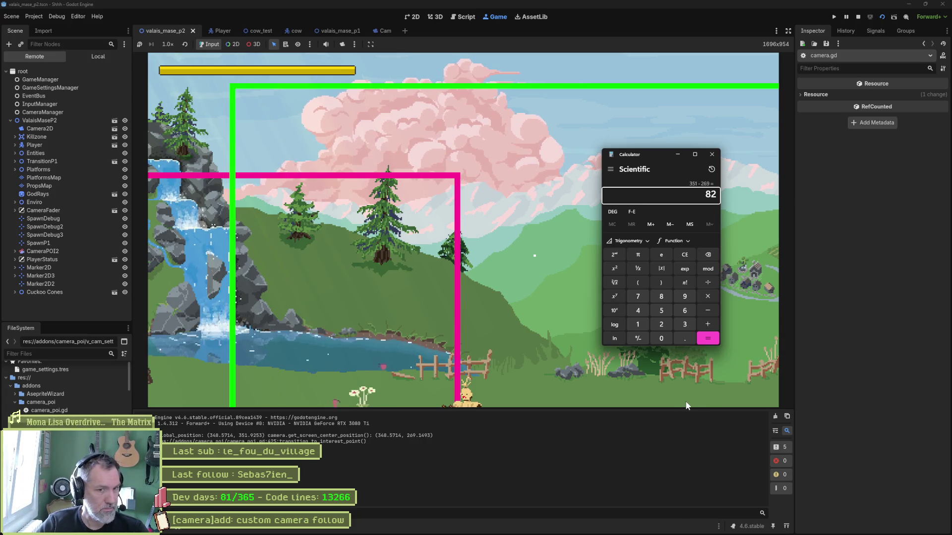
pyautogui.click(542, 381)
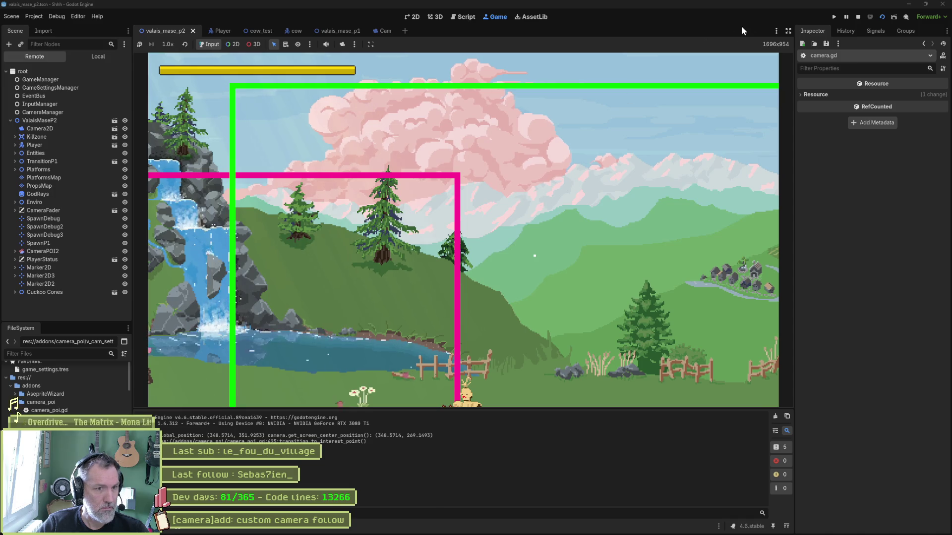
# On the running Camera2D, test Offset y at 0, then restore it to -120.
pyautogui.click(49, 128)
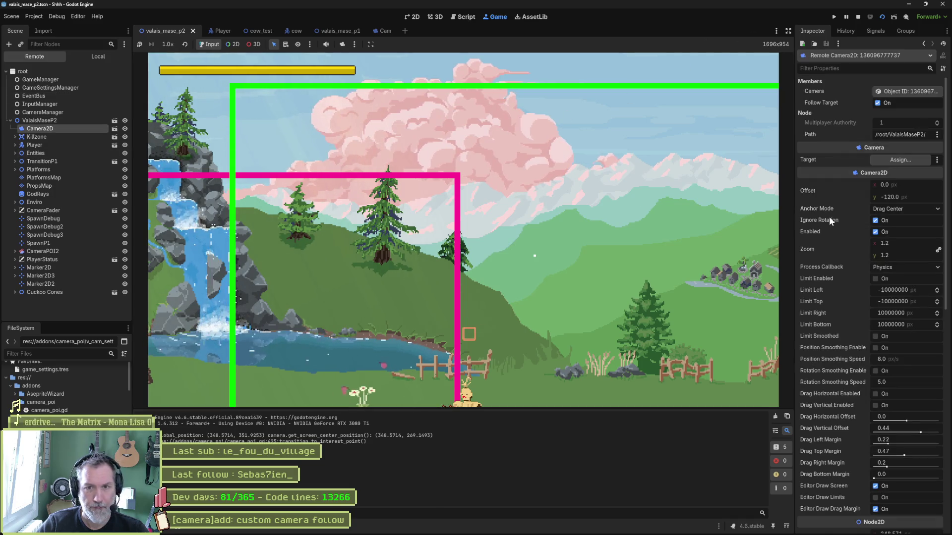
pyautogui.click(921, 196)
pyautogui.write('0')
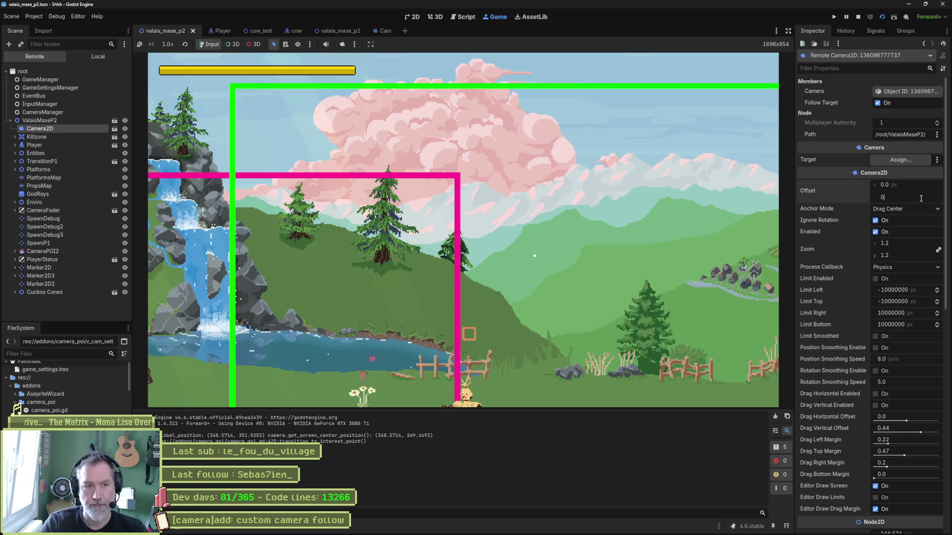
pyautogui.press('Return')
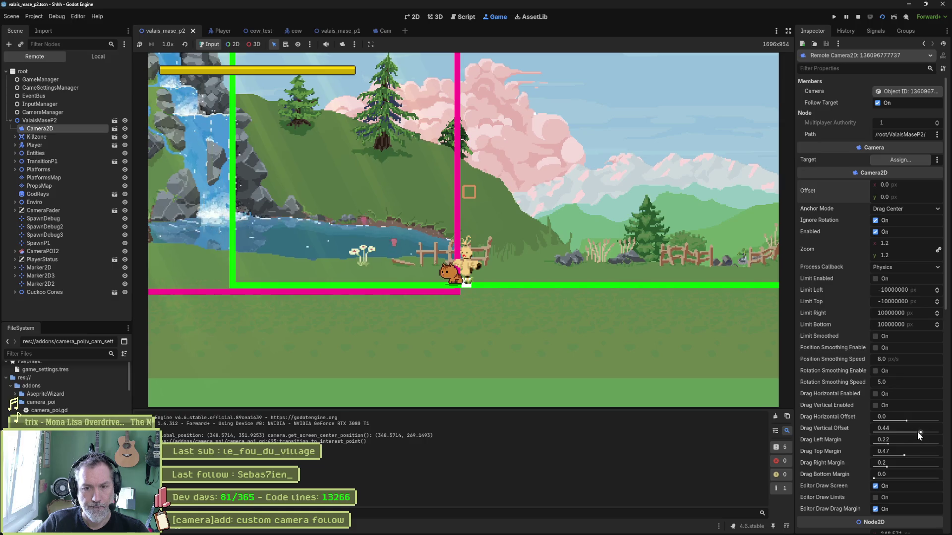
pyautogui.moveTo(917, 432); pyautogui.dragTo(873, 432)
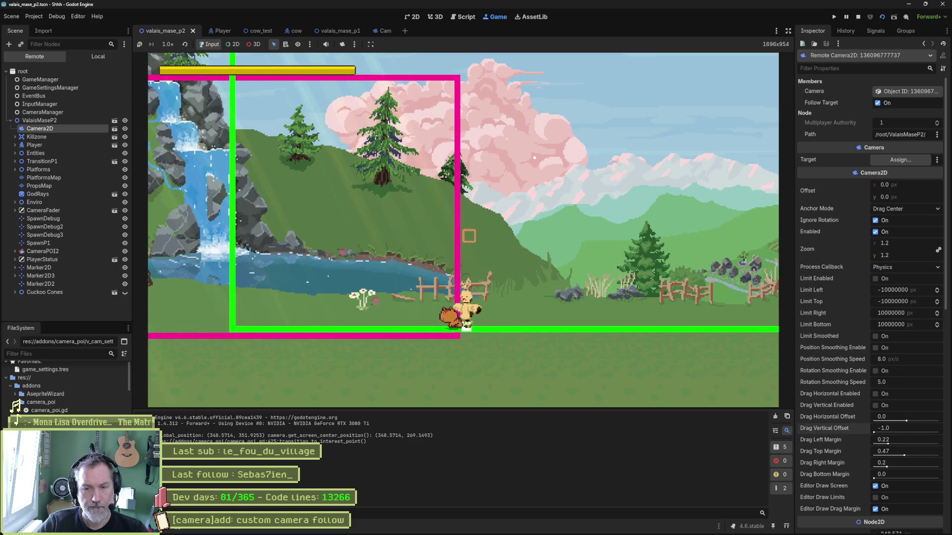
pyautogui.click(907, 197)
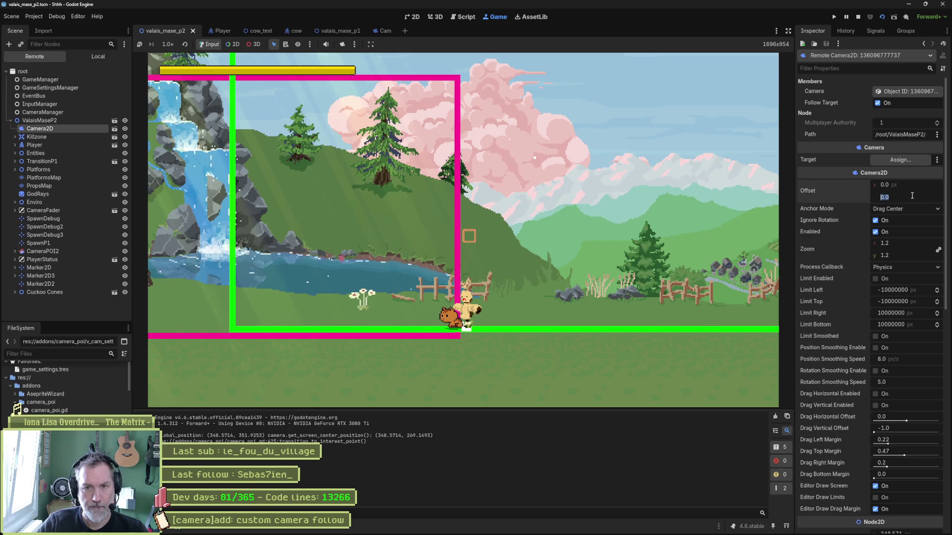
pyautogui.write('-120')
pyautogui.press('Return')
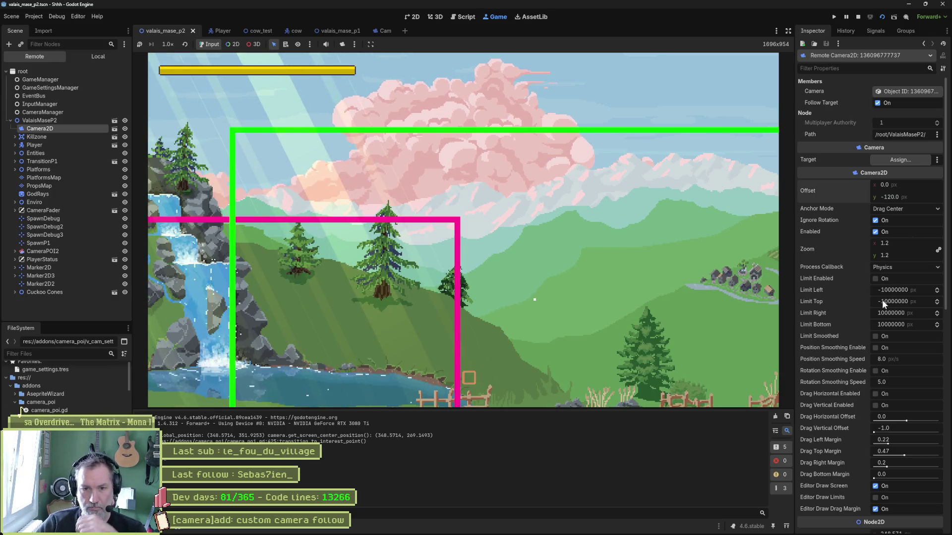
# Set the drag vertical offset to about -0.09 and the left drag margin to 0.62, then stop the game.
pyautogui.moveTo(878, 431)
pyautogui.mouseDown()
pyautogui.moveTo(929, 431)
pyautogui.moveTo(860, 433)
pyautogui.moveTo(903, 431)
pyautogui.mouseUp()
pyautogui.moveTo(904, 455)
pyautogui.mouseDown()
pyautogui.moveTo(894, 455)
pyautogui.moveTo(938, 467)
pyautogui.mouseUp()
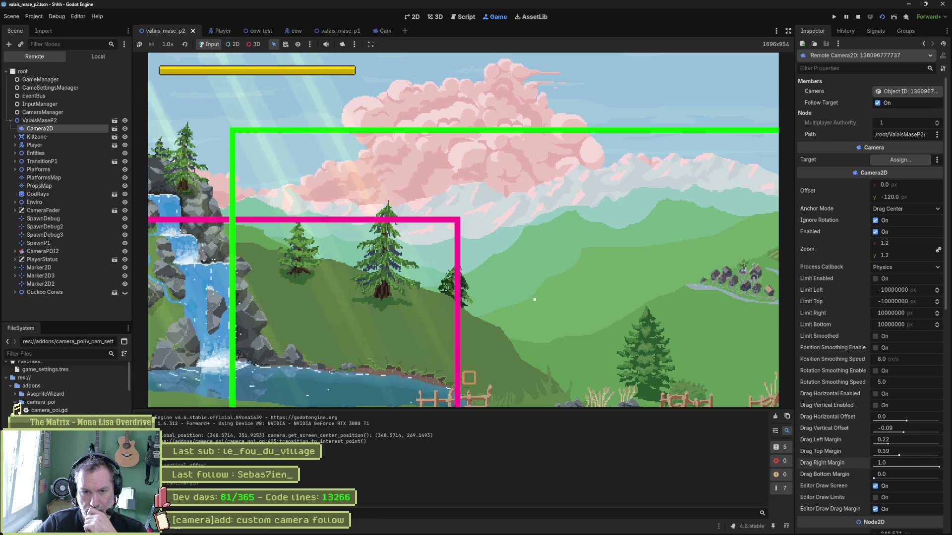
pyautogui.moveTo(886, 444); pyautogui.dragTo(914, 444)
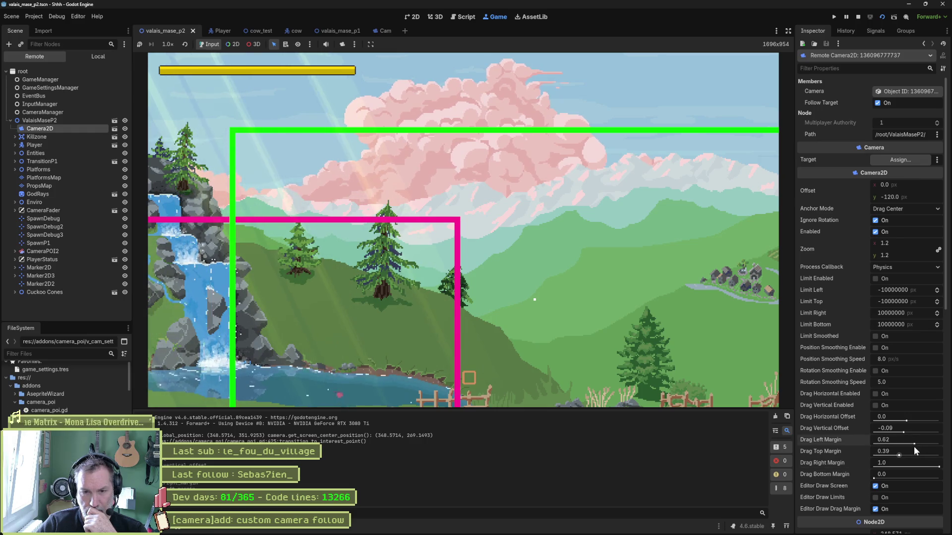
pyautogui.scroll(-2, 858, 483)
pyautogui.scroll(2, 858, 484)
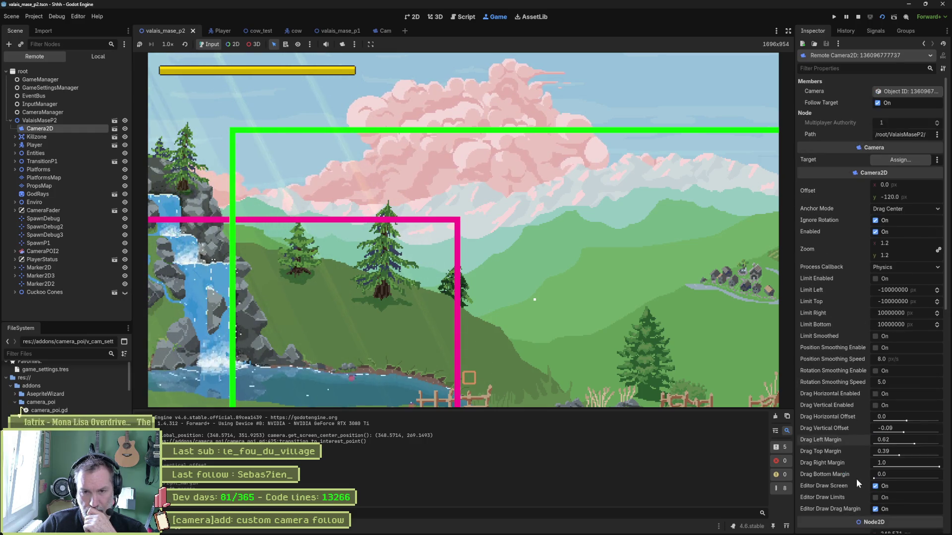
pyautogui.press('F8')
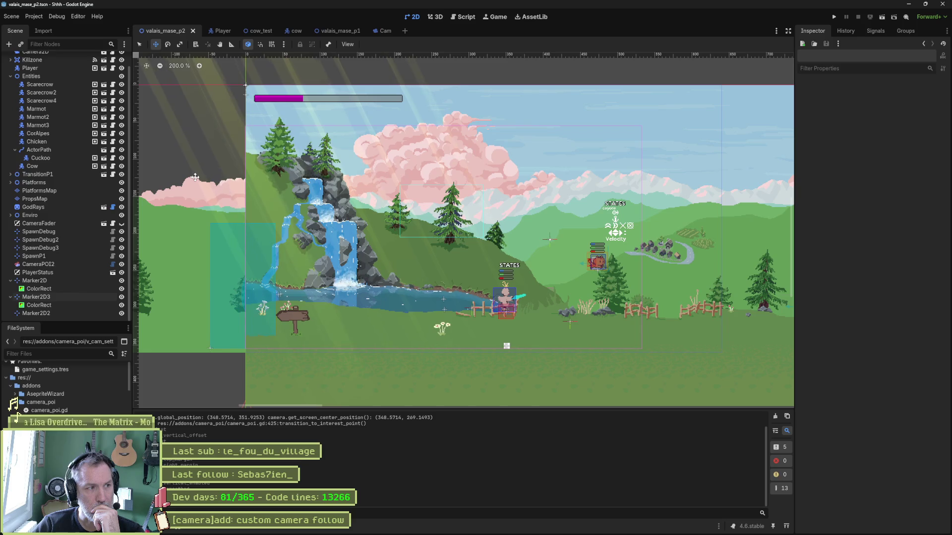
# Rerun the current scene and screenshot the Game view with the camera zone outlines.
pyautogui.press('F6')
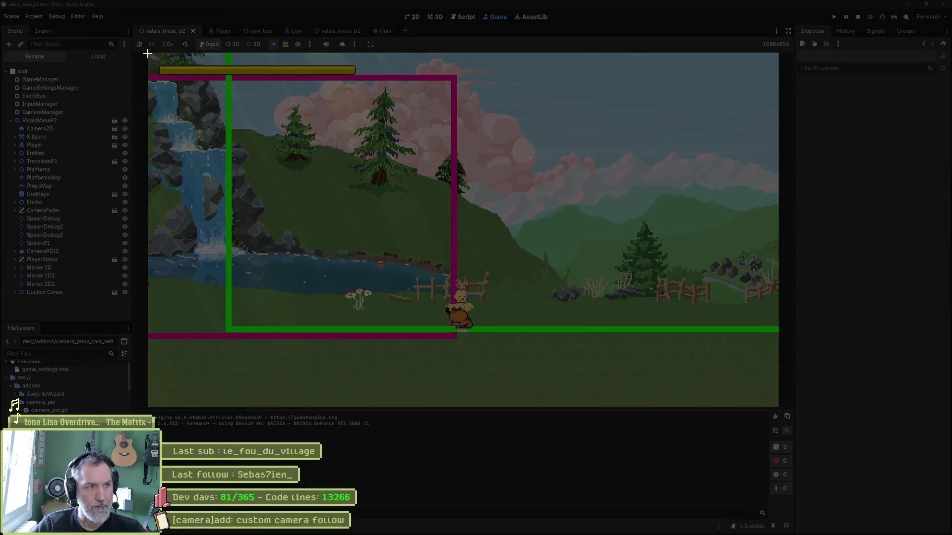
pyautogui.moveTo(147, 53)
pyautogui.mouseDown()
pyautogui.moveTo(748, 379)
pyautogui.moveTo(778, 406)
pyautogui.mouseUp()
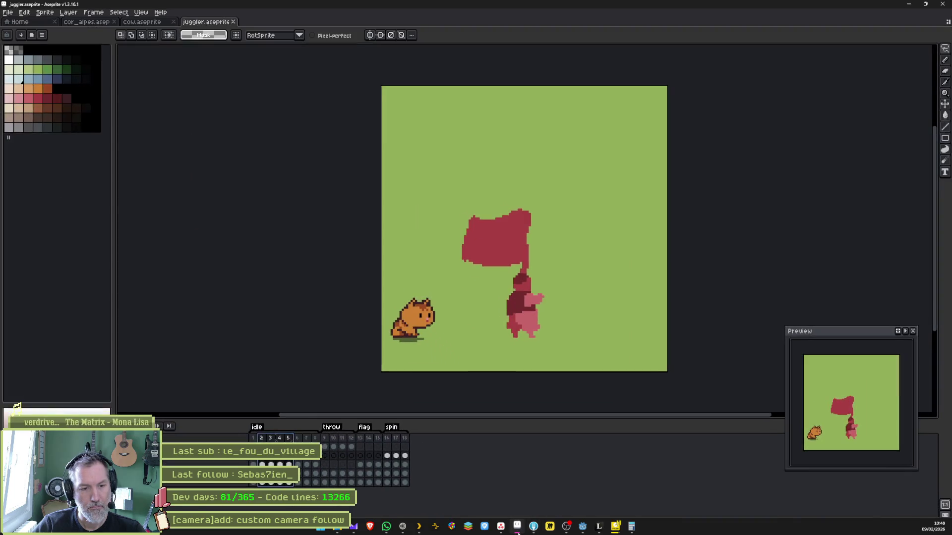
pyautogui.click(519, 527)
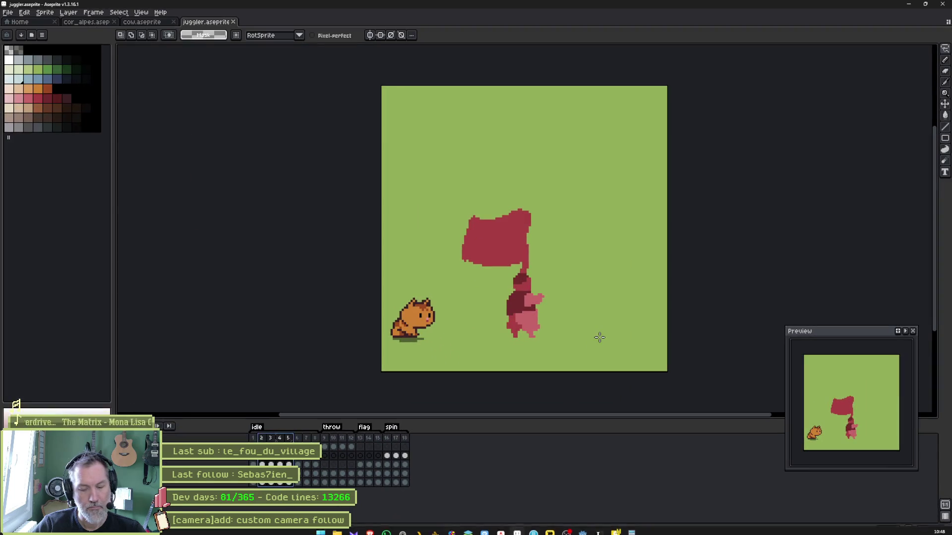
# Create a new 1696×952 sprite, paste the game screenshot into it, and show the grid.
pyautogui.hotkey('ctrl', 'n')
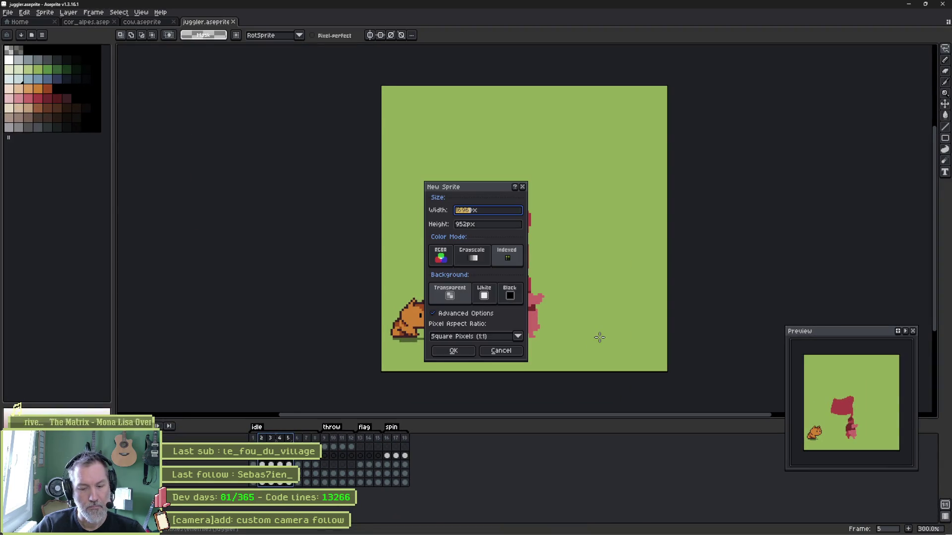
pyautogui.press('Return')
pyautogui.hotkey('ctrl', 'v')
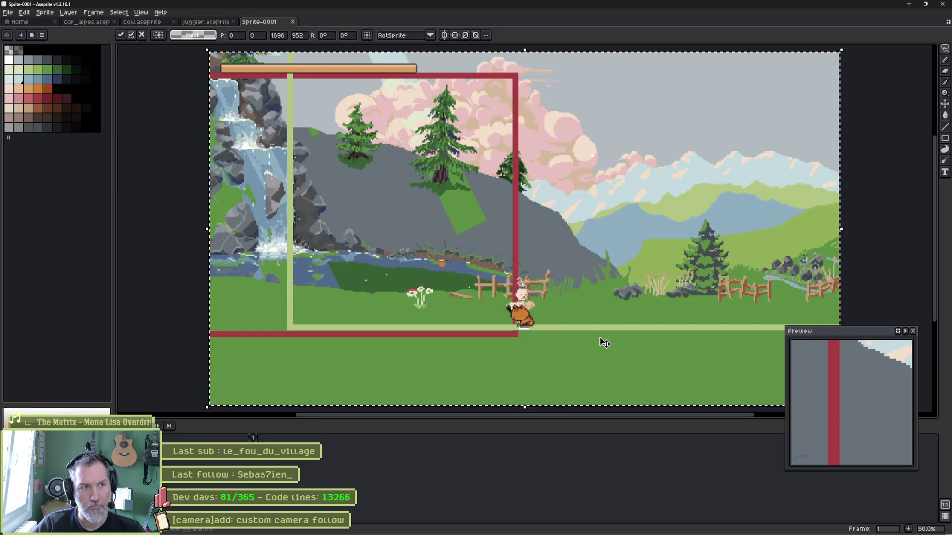
pyautogui.click(145, 15)
pyautogui.moveTo(175, 74)
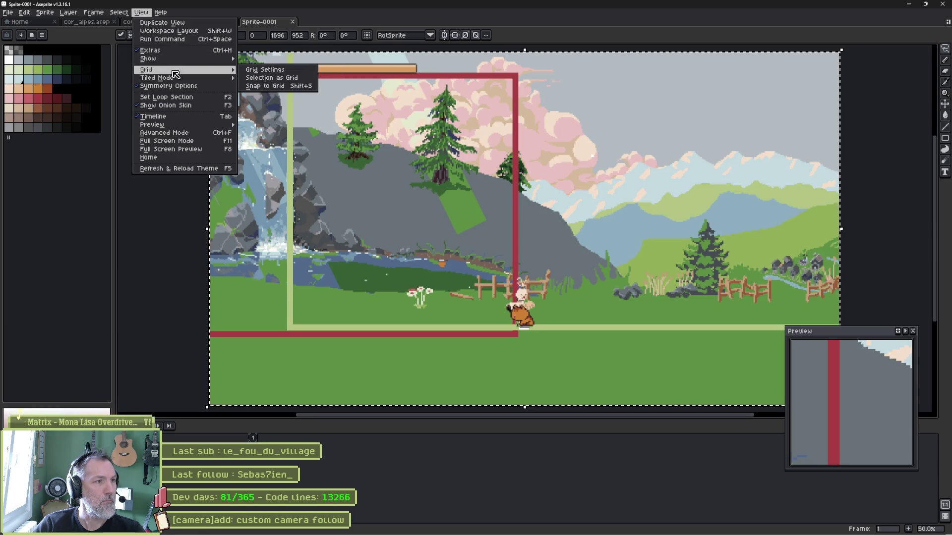
pyautogui.moveTo(219, 61)
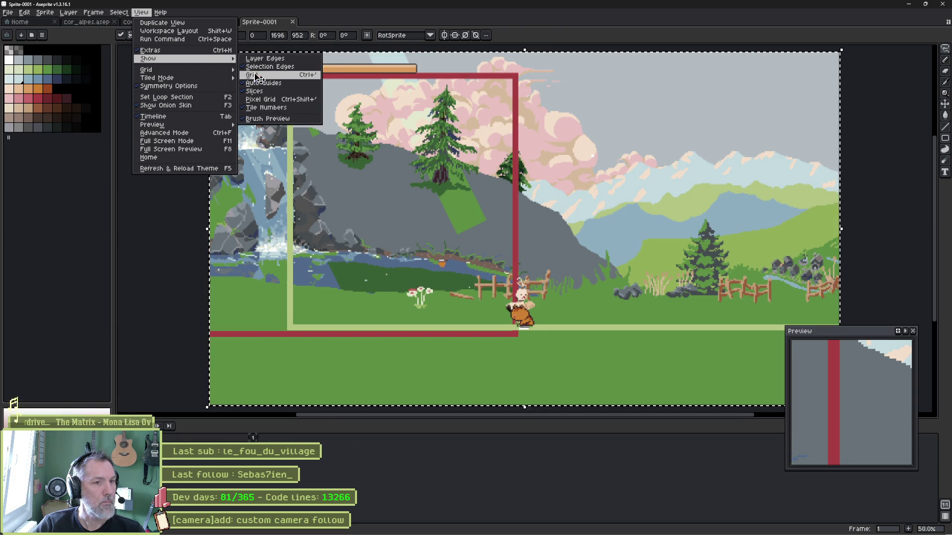
pyautogui.click(256, 77)
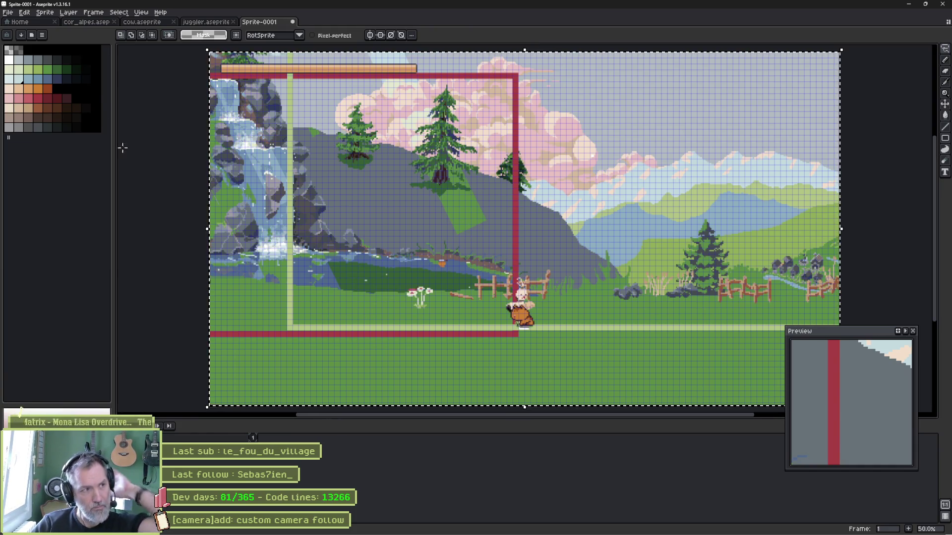
# Deselect the pasted image, pick red, and pencil a small dot beside the red zone line.
pyautogui.click(127, 17)
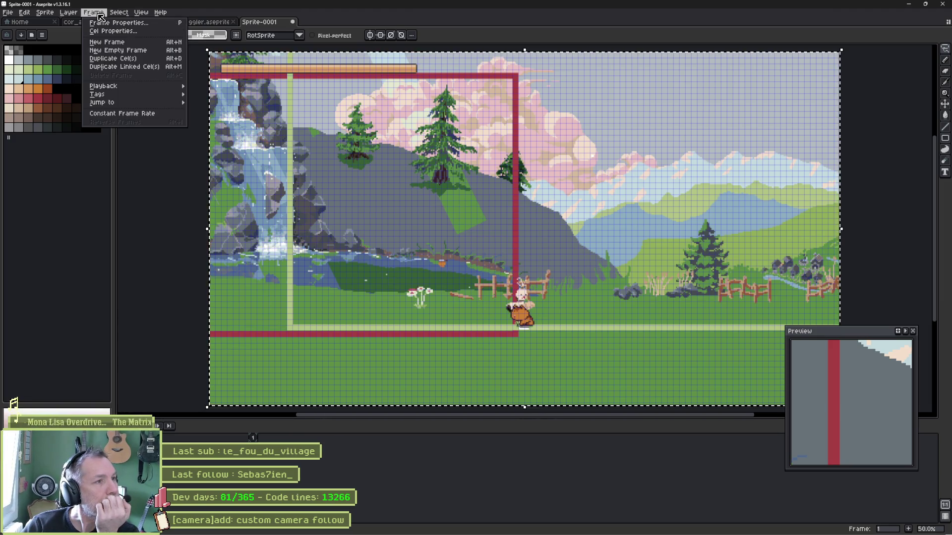
pyautogui.moveTo(77, 13)
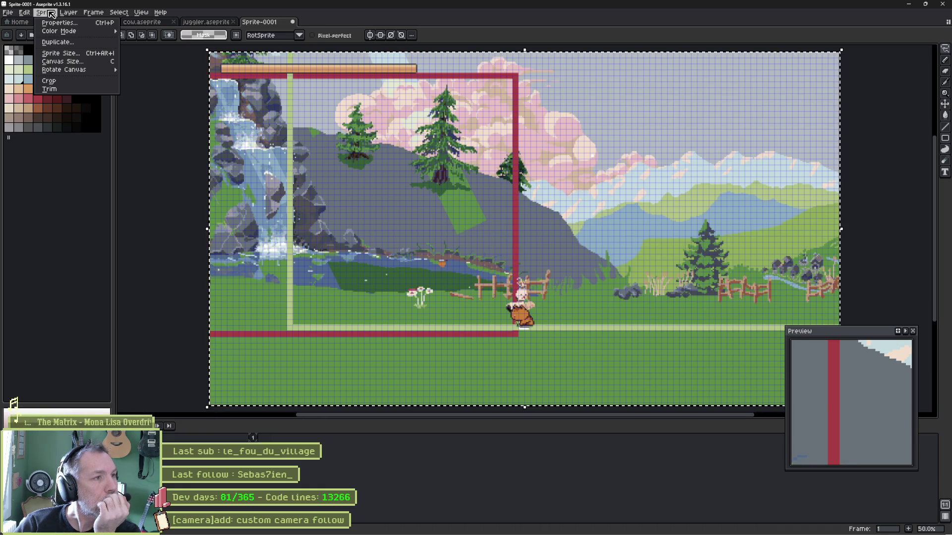
pyautogui.click(51, 13)
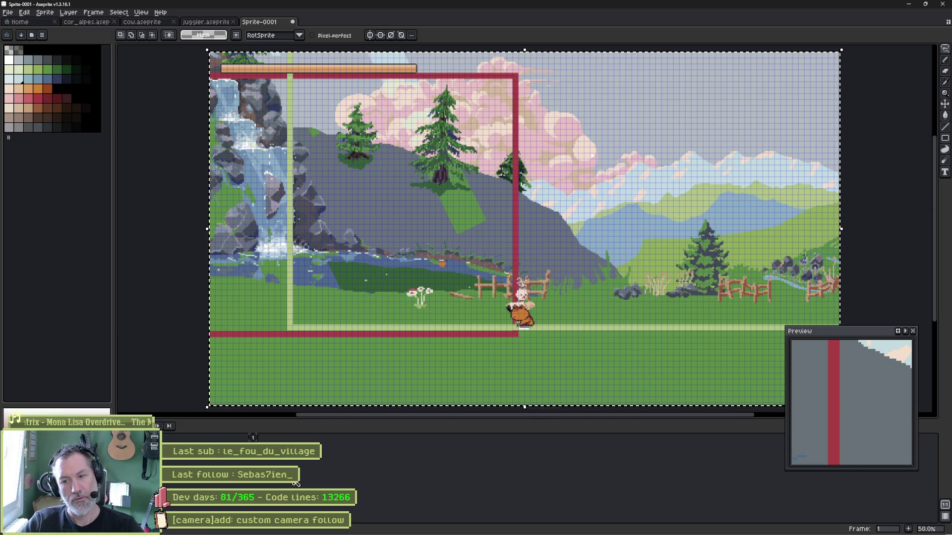
pyautogui.hotkey('ctrl', 'd')
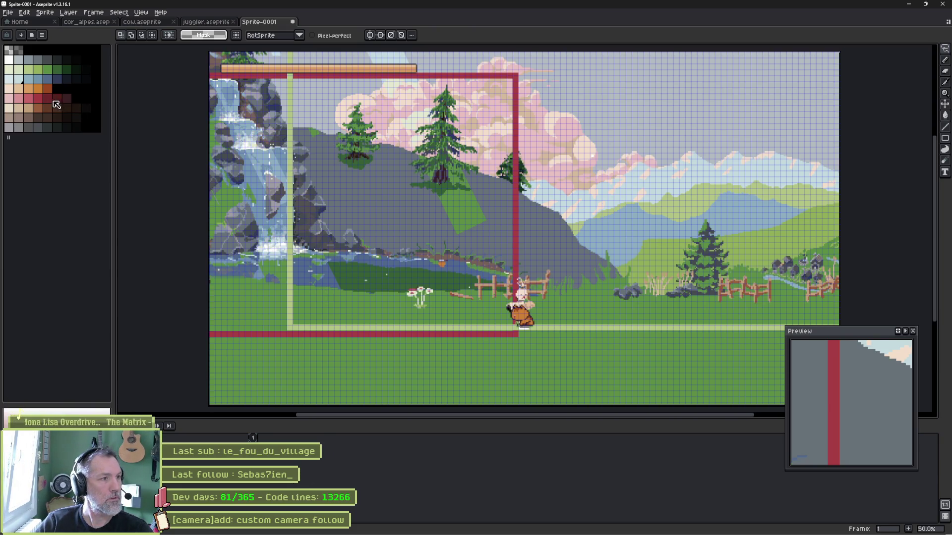
pyautogui.click(28, 99)
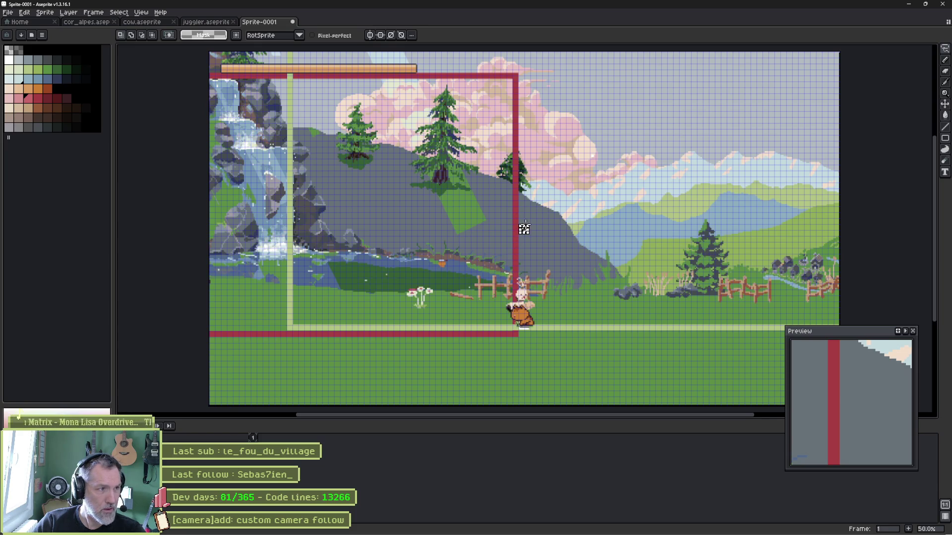
pyautogui.press('b')
pyautogui.moveTo(526, 228); pyautogui.dragTo(525, 231)
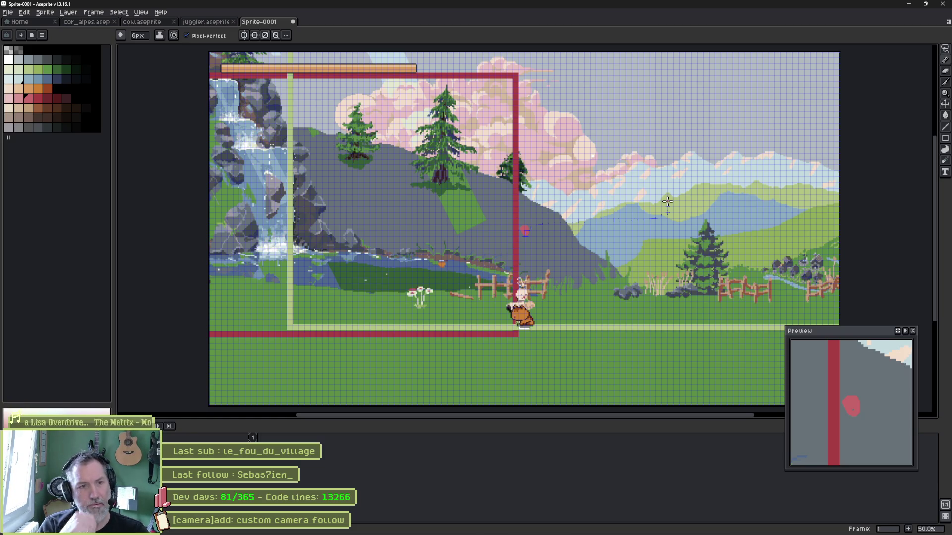
pyautogui.click(141, 12)
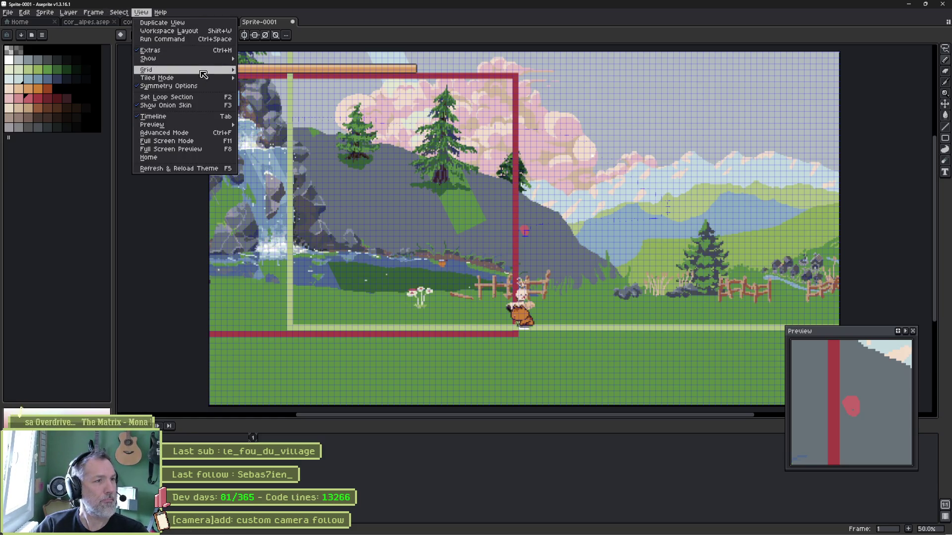
pyautogui.moveTo(199, 74)
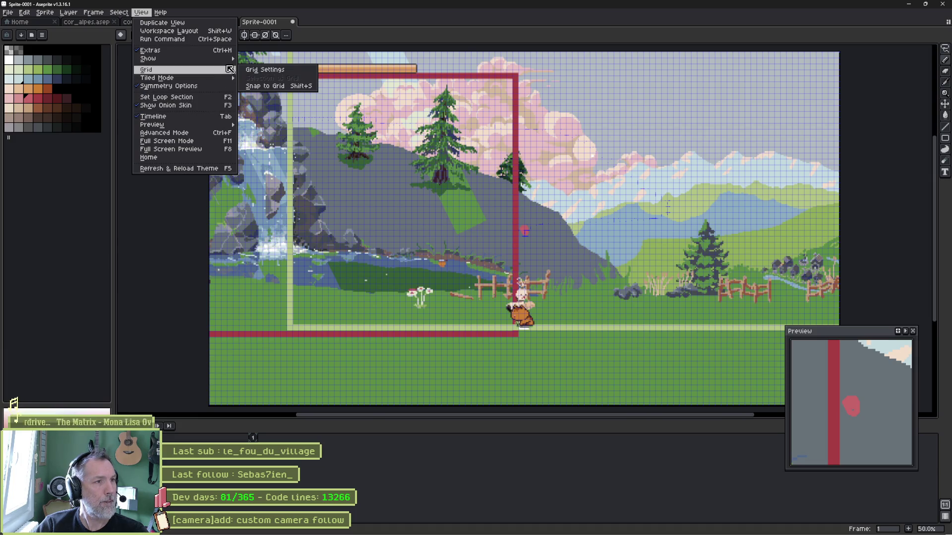
pyautogui.moveTo(232, 58)
pyautogui.click(260, 75)
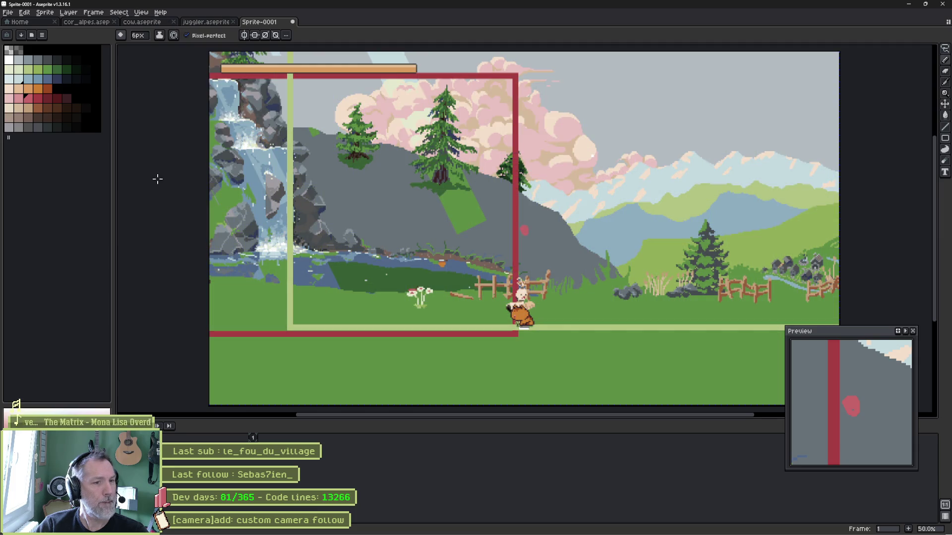
pyautogui.click(28, 69)
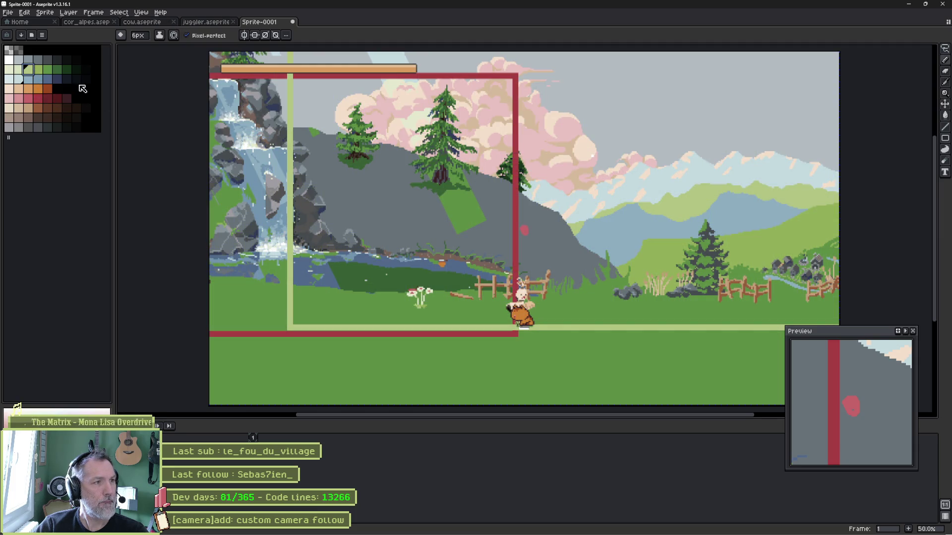
pyautogui.moveTo(518, 213)
pyautogui.mouseDown()
pyautogui.moveTo(518, 242)
pyautogui.moveTo(548, 229)
pyautogui.mouseUp()
pyautogui.hotkey('ctrl', 'z')
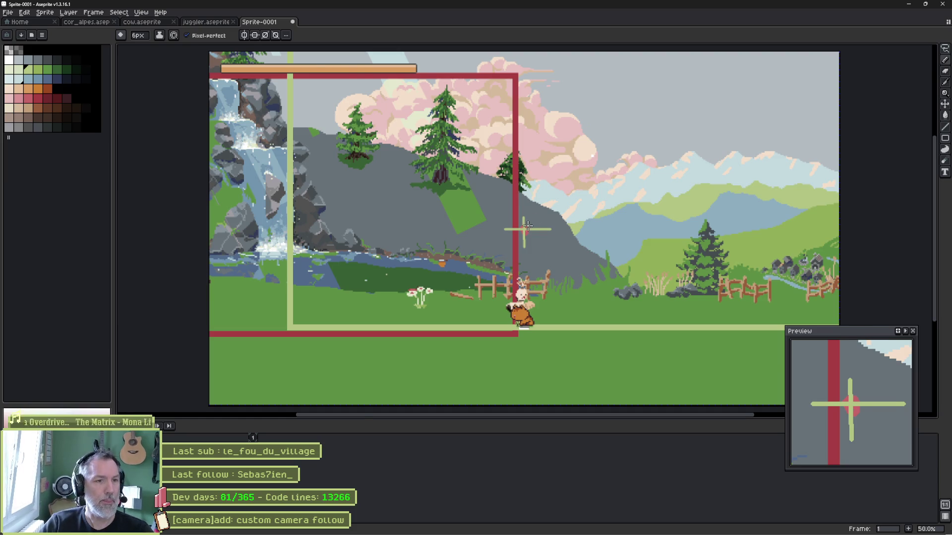
pyautogui.scroll(1, 585, 257)
pyautogui.scroll(-1, 585, 257)
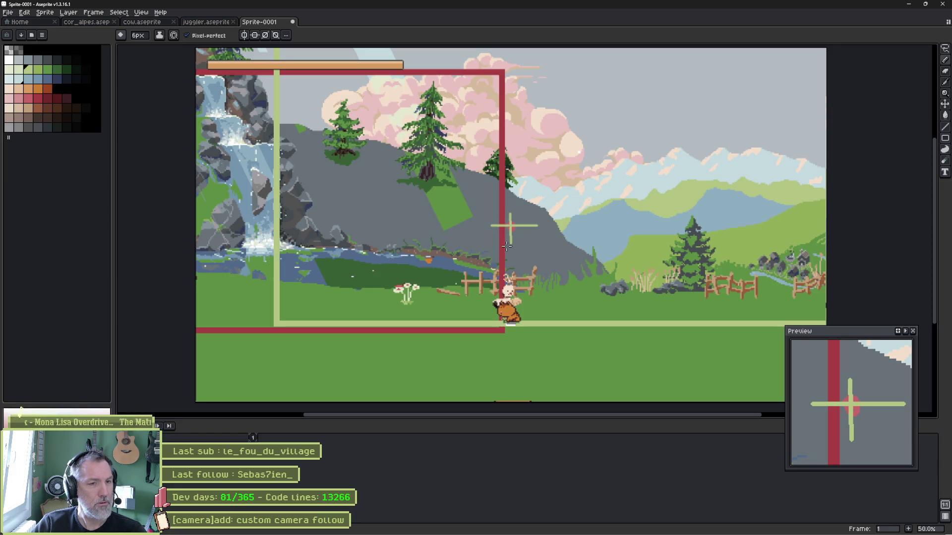
pyautogui.click(582, 531)
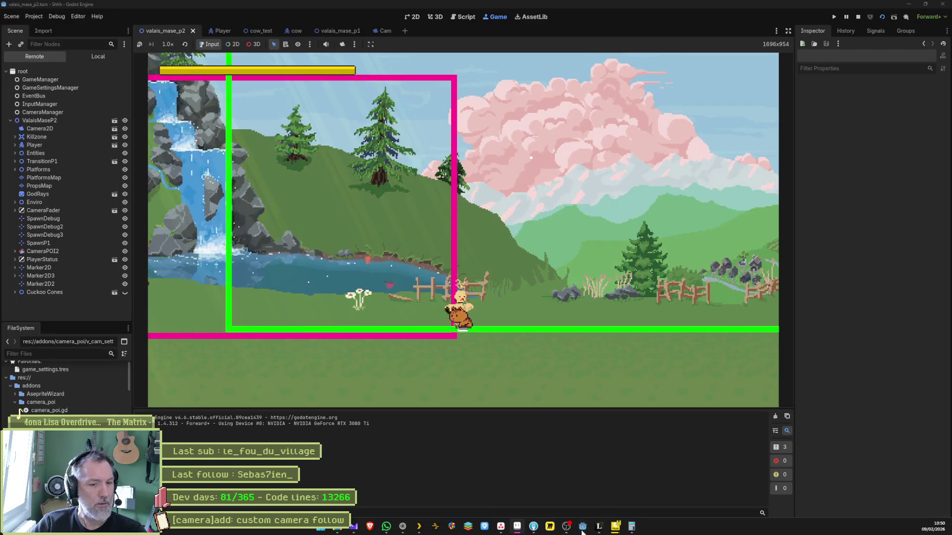
# Turn on Debug > Visible Collision Shapes, then stop the running game.
pyautogui.click(38, 17)
pyautogui.moveTo(57, 16)
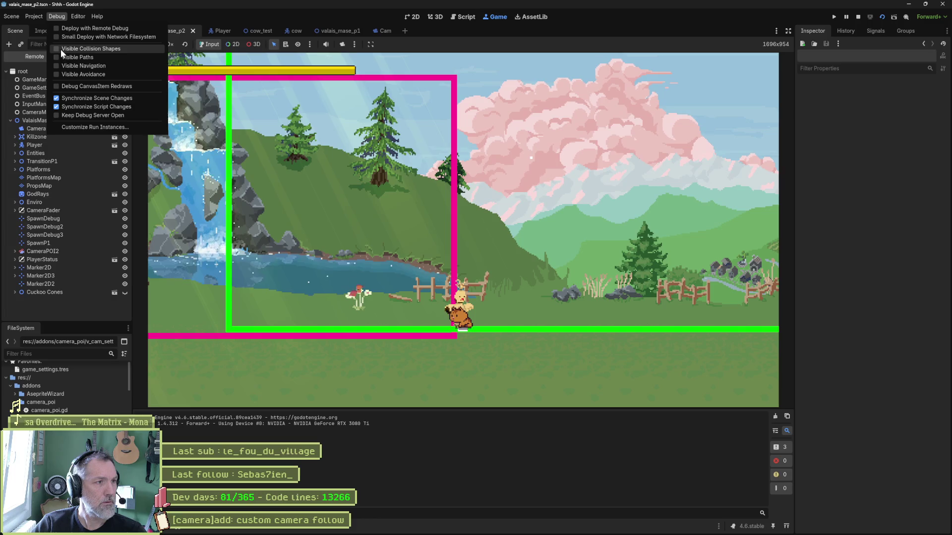
pyautogui.click(61, 49)
pyautogui.click(445, 402)
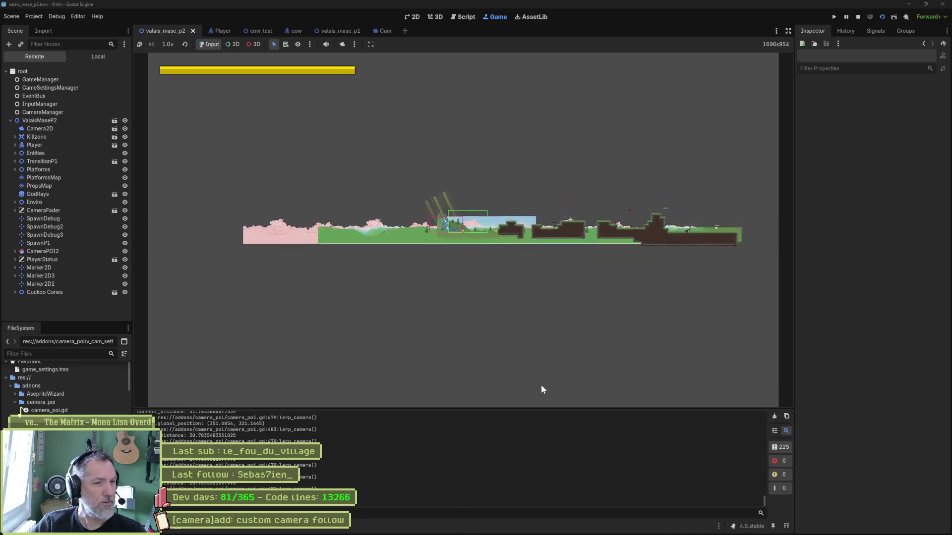
pyautogui.press('F8')
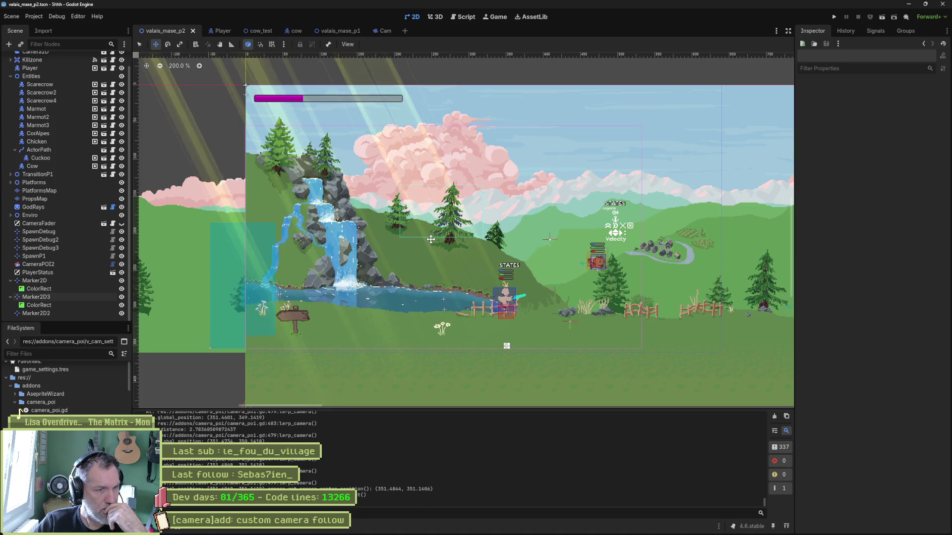
# Revert the Camera2D's drag vertical offset and top margin to default, and set Offset y to 0.
pyautogui.scroll(1, 55, 94)
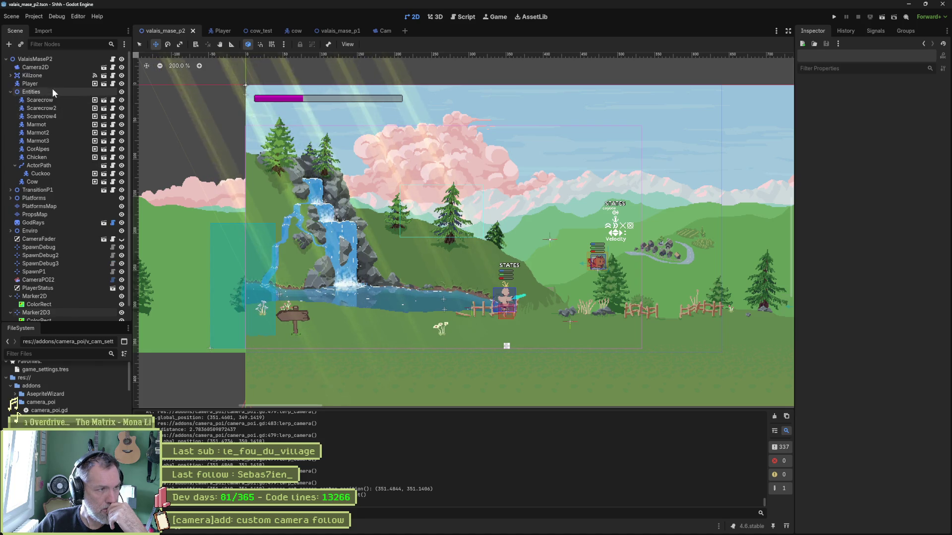
pyautogui.click(35, 67)
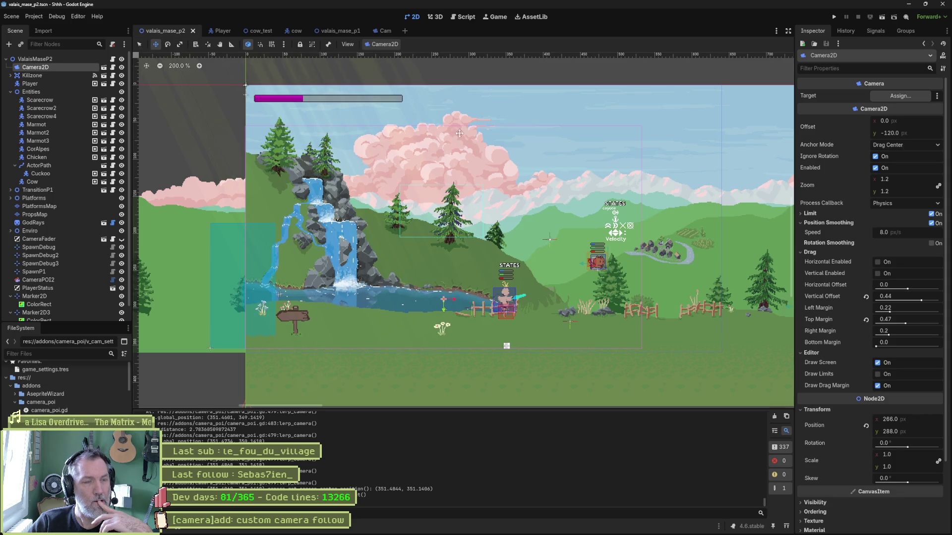
pyautogui.click(867, 298)
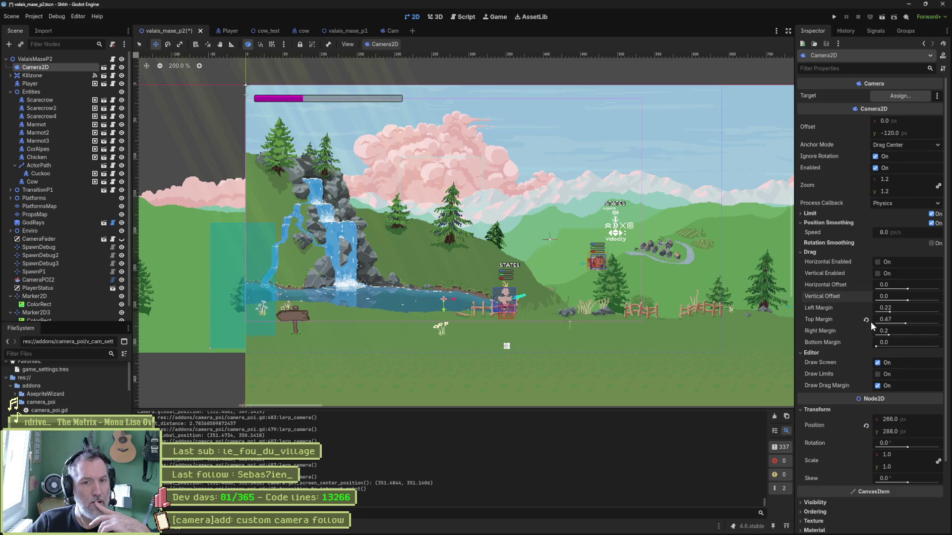
pyautogui.click(867, 319)
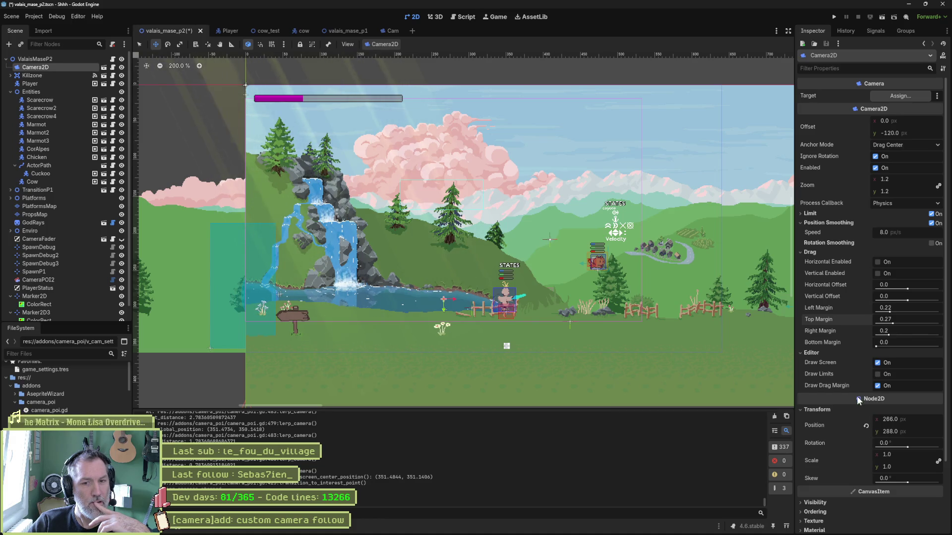
pyautogui.click(914, 133)
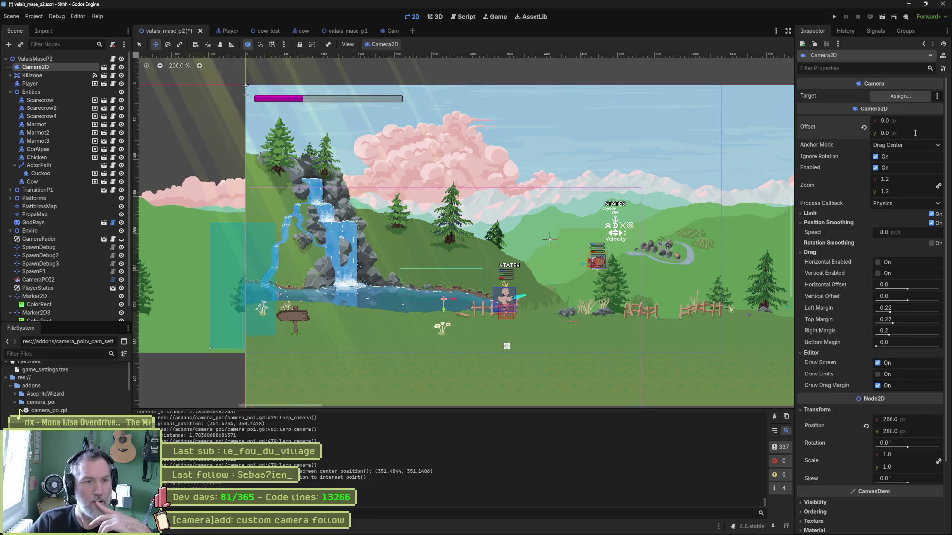
pyautogui.write('0')
pyautogui.press('Return')
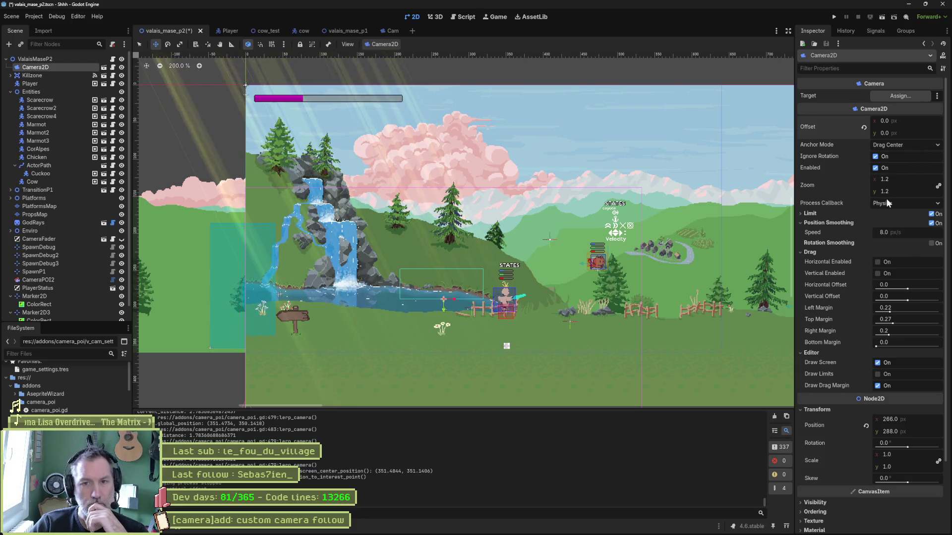
# Expand Limit and set the left, top and right drag margins to 0.
pyautogui.click(808, 213)
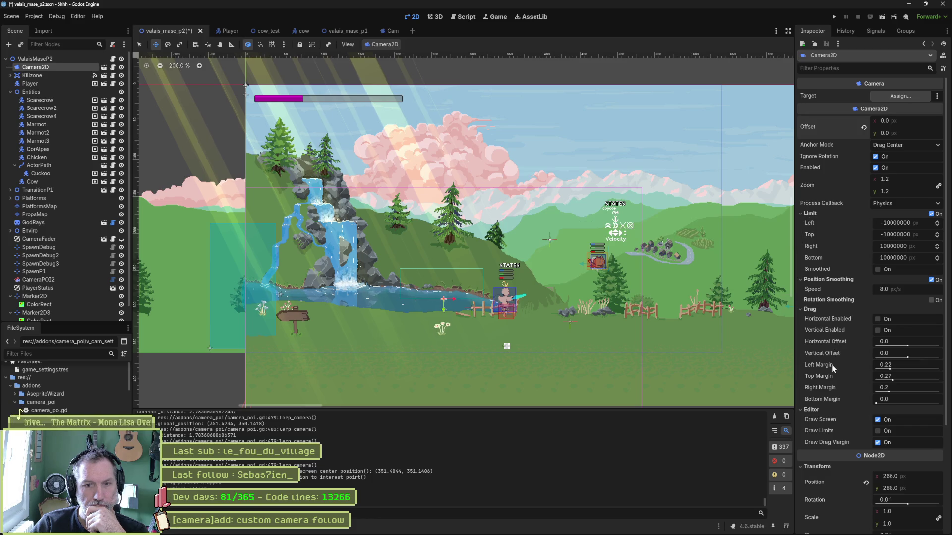
pyautogui.click(905, 367)
pyautogui.press('Tab')
pyautogui.write('0')
pyautogui.press('Tab')
pyautogui.write('0')
pyautogui.press('Tab')
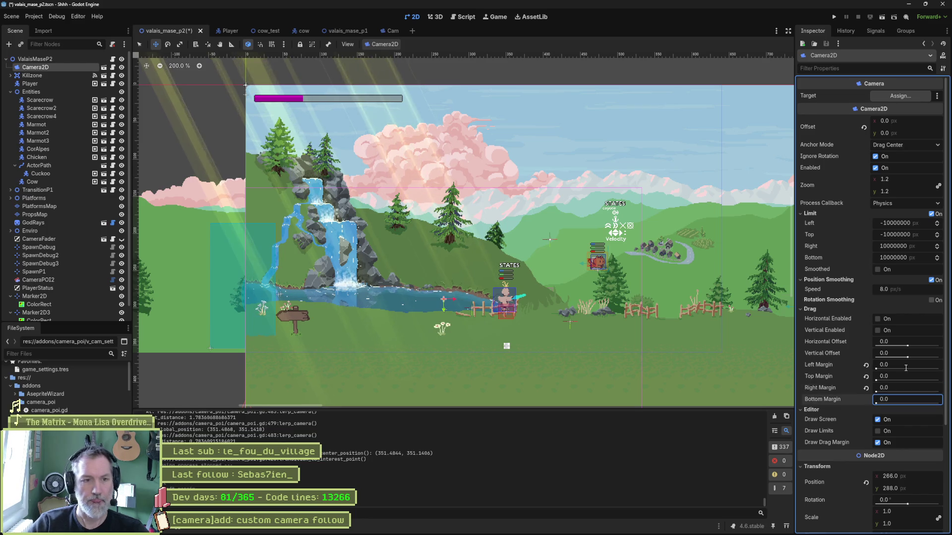
pyautogui.moveTo(480, 334); pyautogui.dragTo(491, 274)
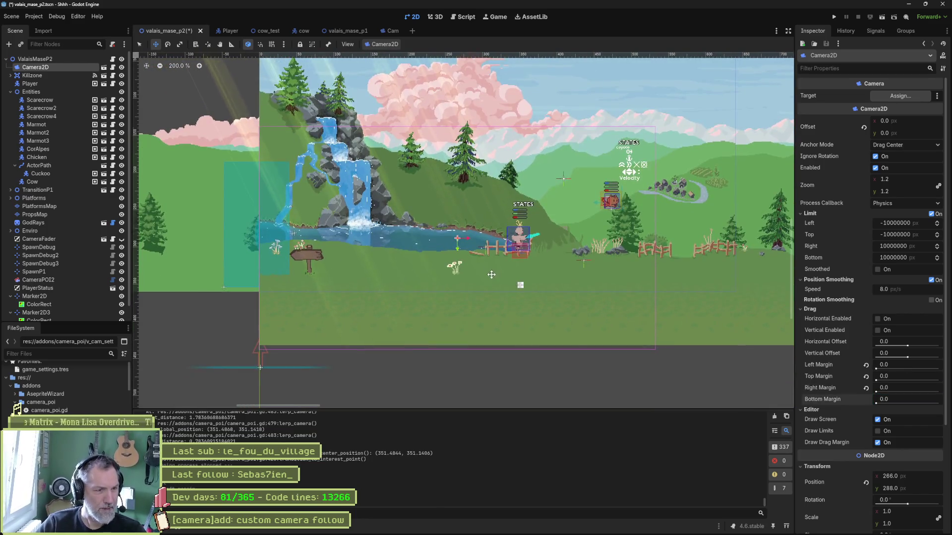
# Save and run the level three times, watching the camera and stopping each run.
pyautogui.press('F6')
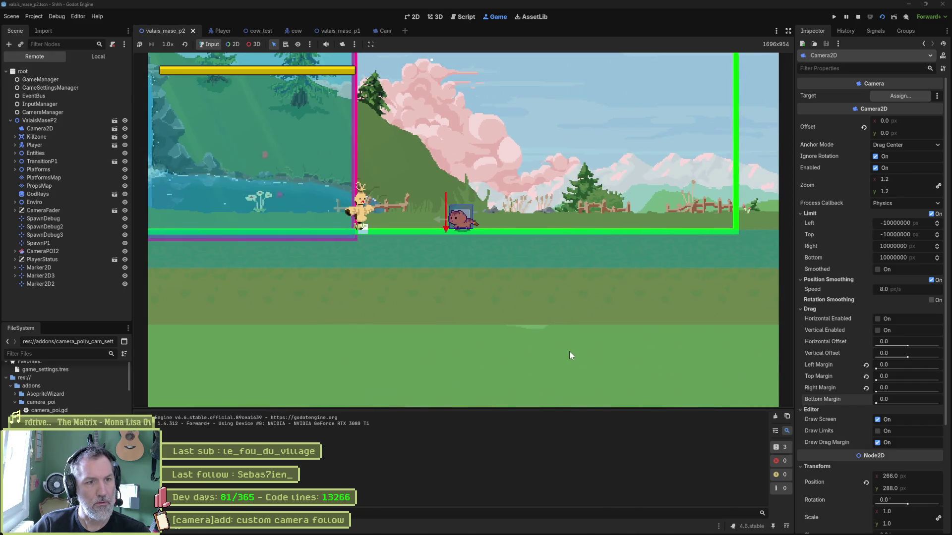
pyautogui.press('F8')
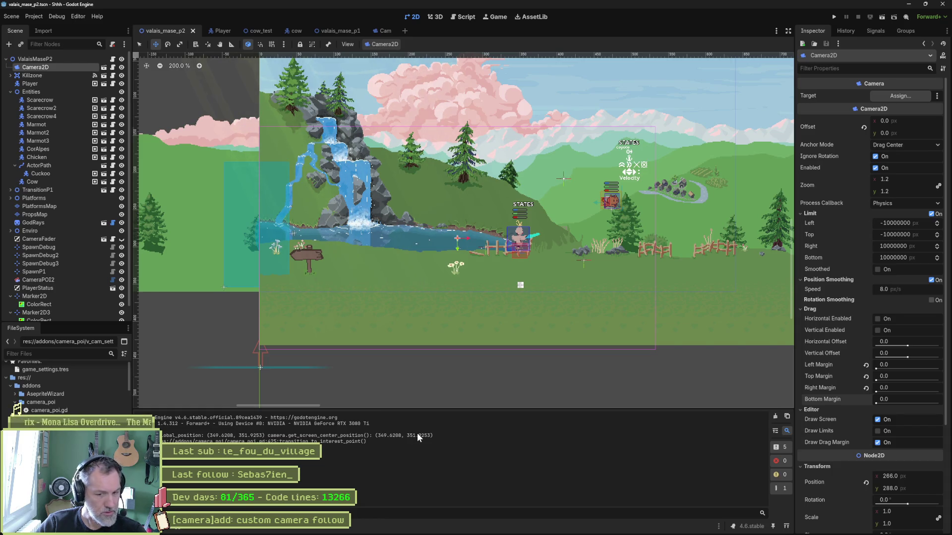
pyautogui.press('F5')
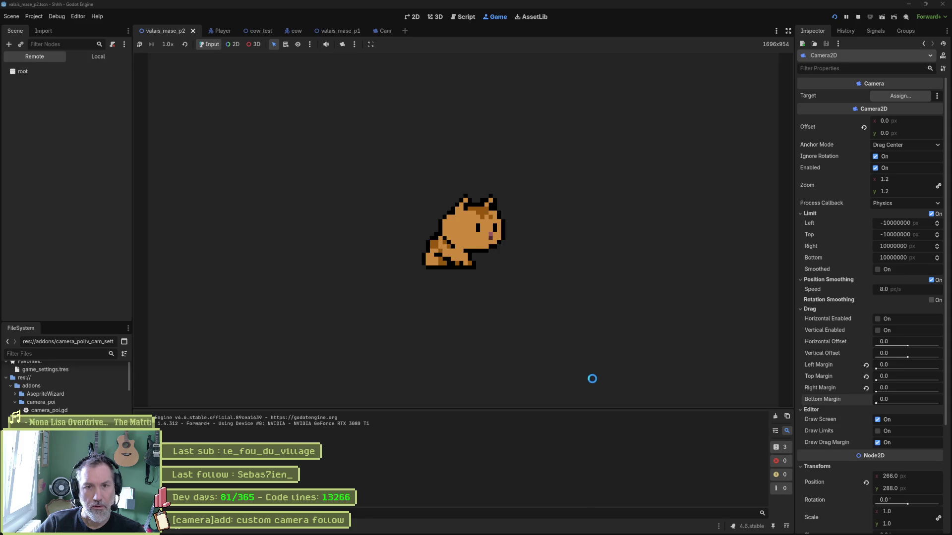
pyautogui.press('F8')
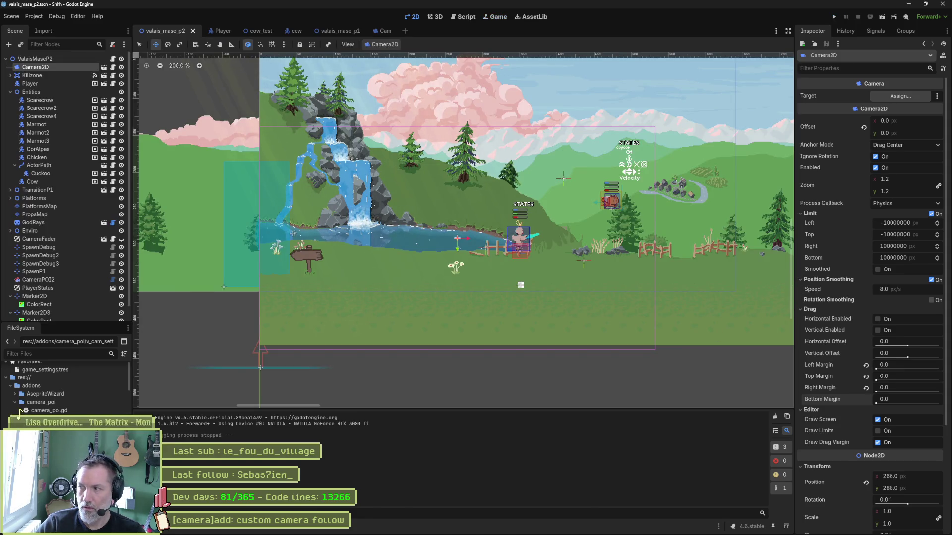
pyautogui.press('F6')
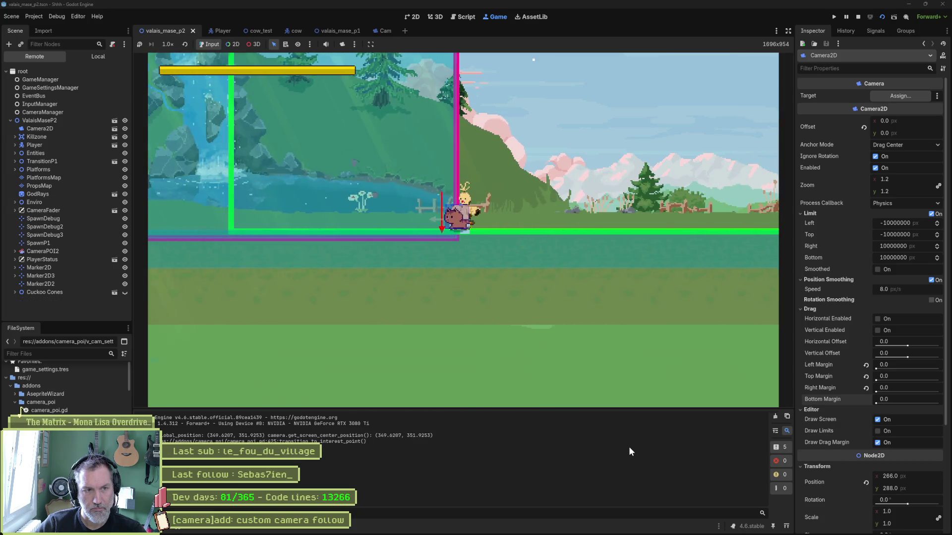
pyautogui.press('F8')
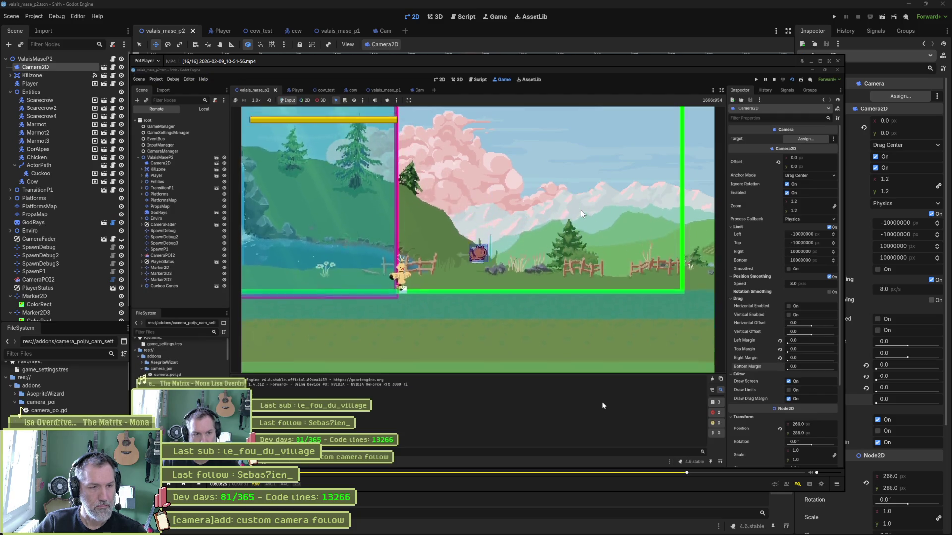
# Step the recording forward and back a frame at a time near the zone boundary, then return to Godot.
pyautogui.press('f')
pyautogui.press('f')
pyautogui.press('f')
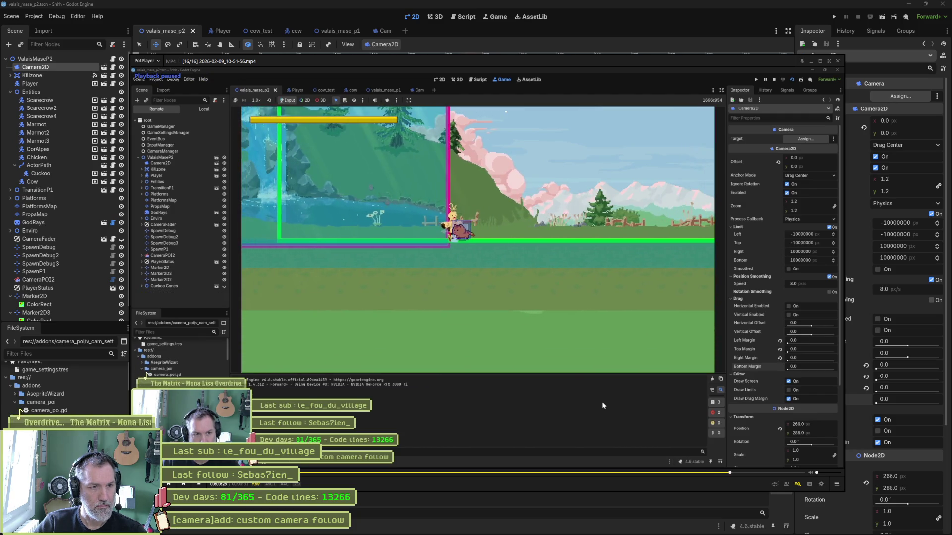
pyautogui.press('f')
pyautogui.press('f')
pyautogui.press('f')
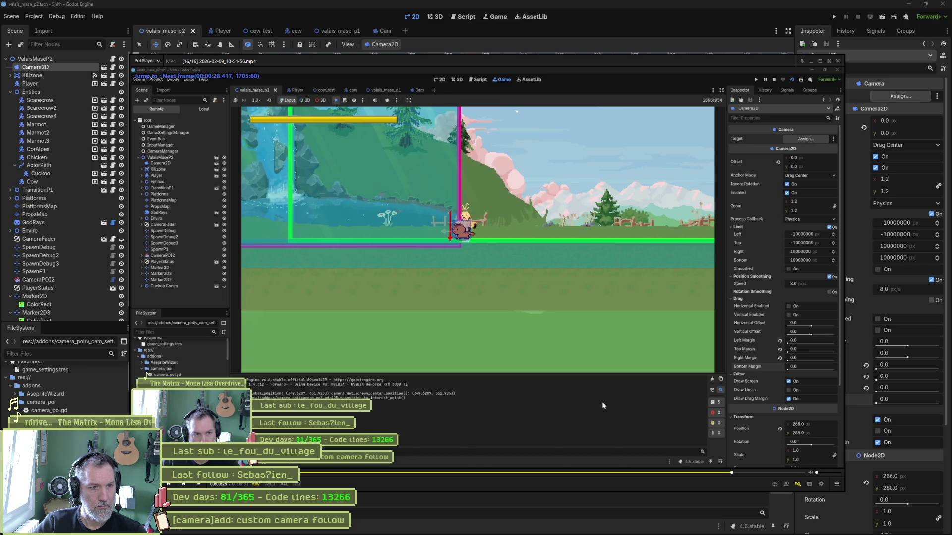
pyautogui.press('d')
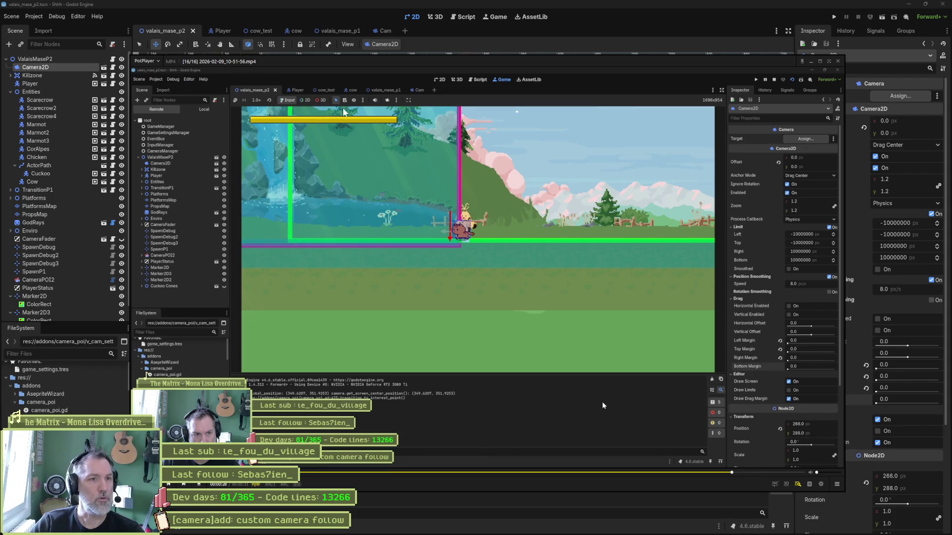
pyautogui.press('f')
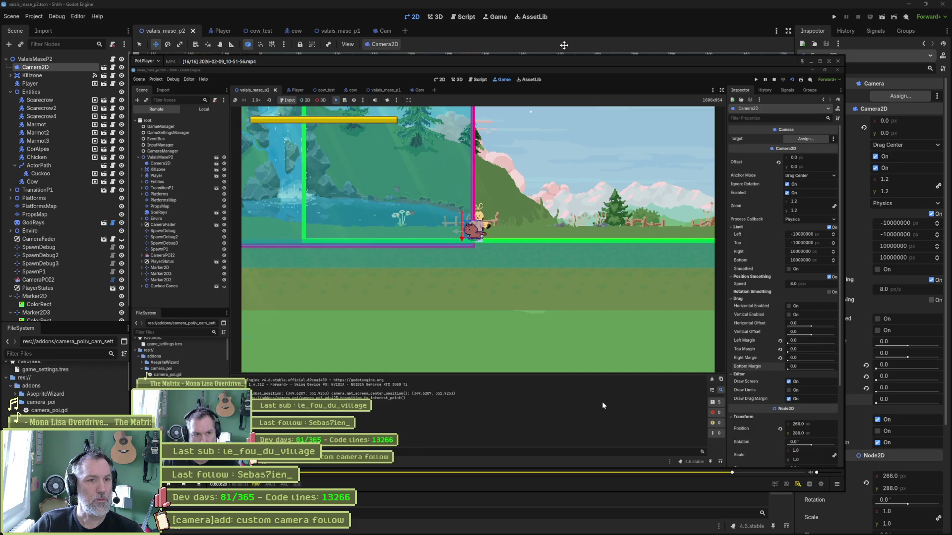
pyautogui.hotkey('alt', 'Tab')
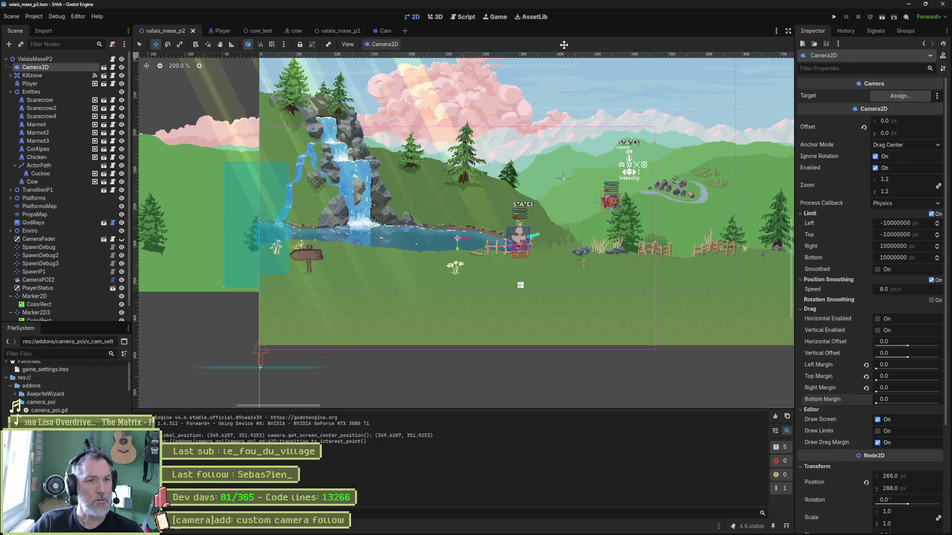
# Review transition_to_interest_point in camera_poi.gd, including the position-smoothing line, then run the scene.
pyautogui.click(461, 17)
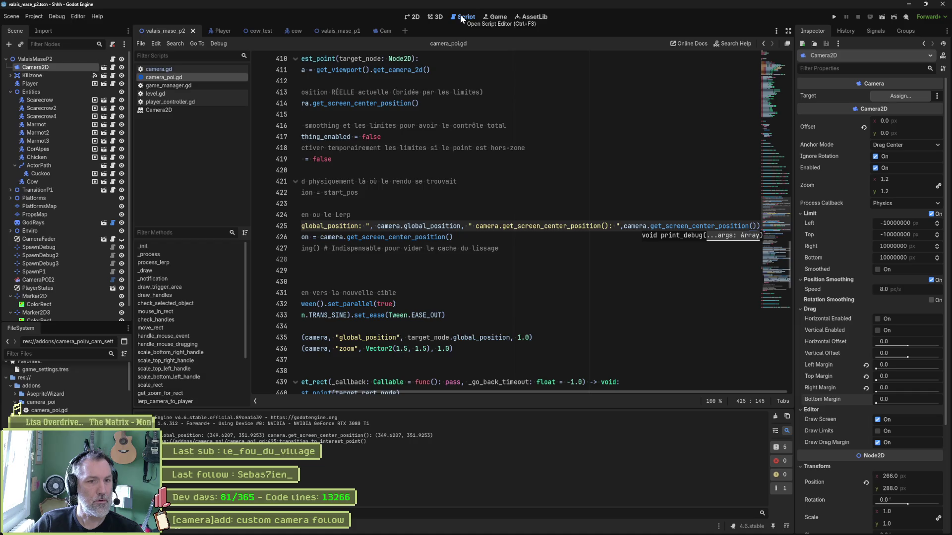
pyautogui.doubleClick(397, 237)
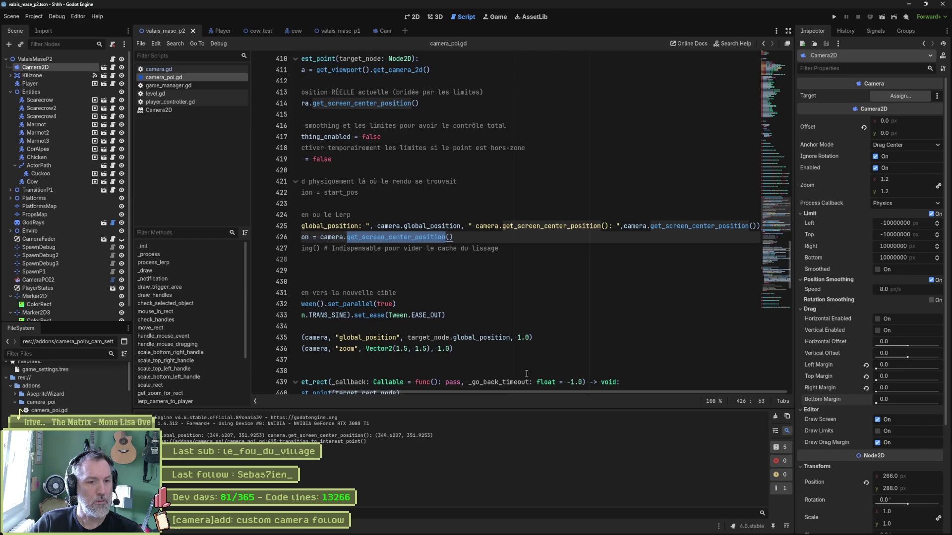
pyautogui.moveTo(525, 394)
pyautogui.mouseDown()
pyautogui.moveTo(451, 391)
pyautogui.moveTo(440, 342)
pyautogui.mouseUp()
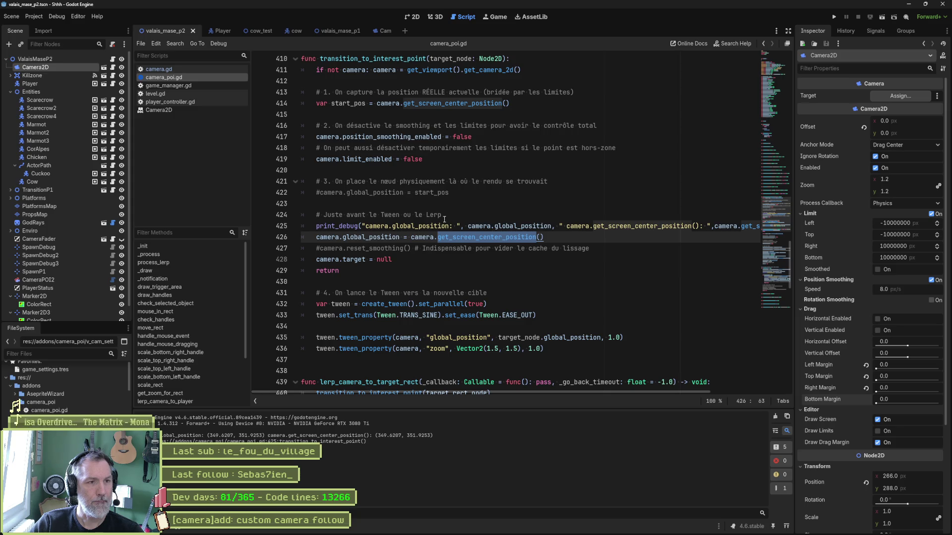
pyautogui.click(325, 133)
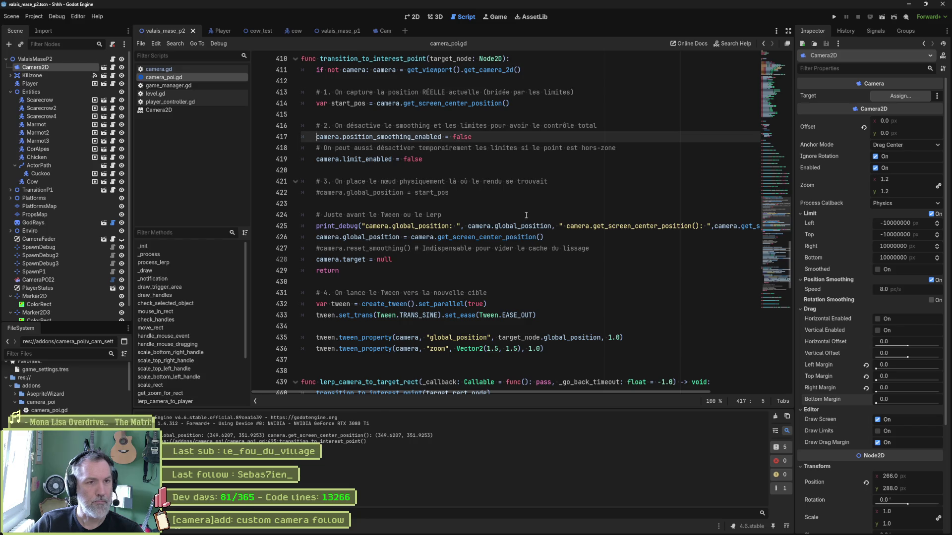
pyautogui.press('F6')
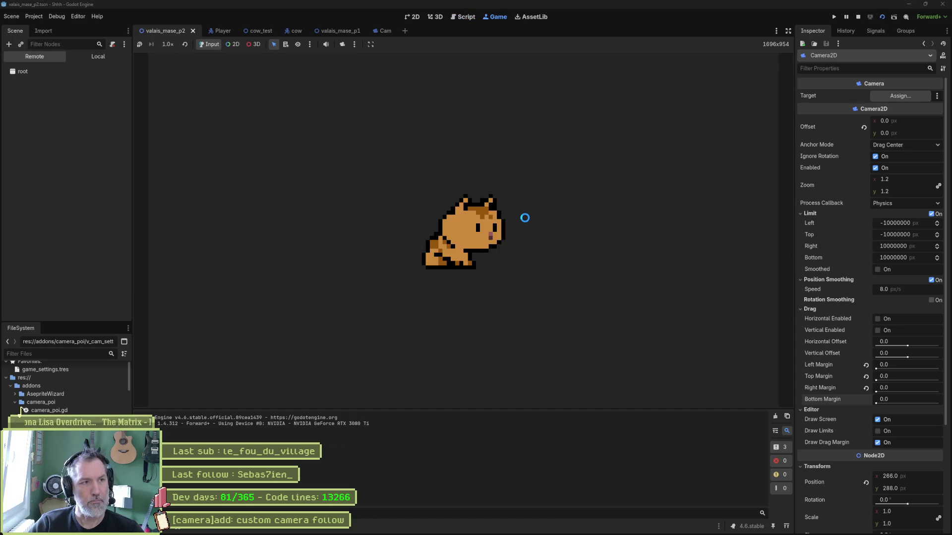
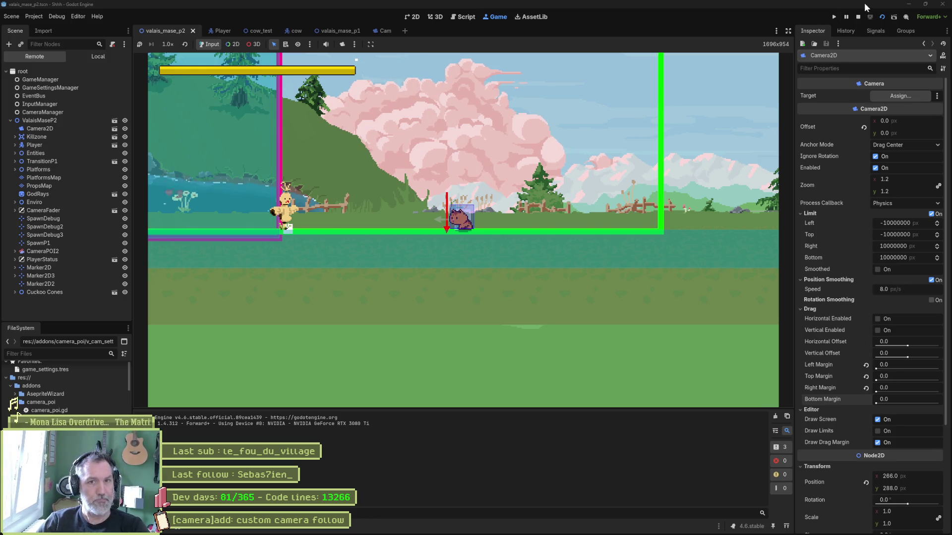
# Stop the game and comment out the transition_to_interest_point call on line 440.
pyautogui.click(858, 17)
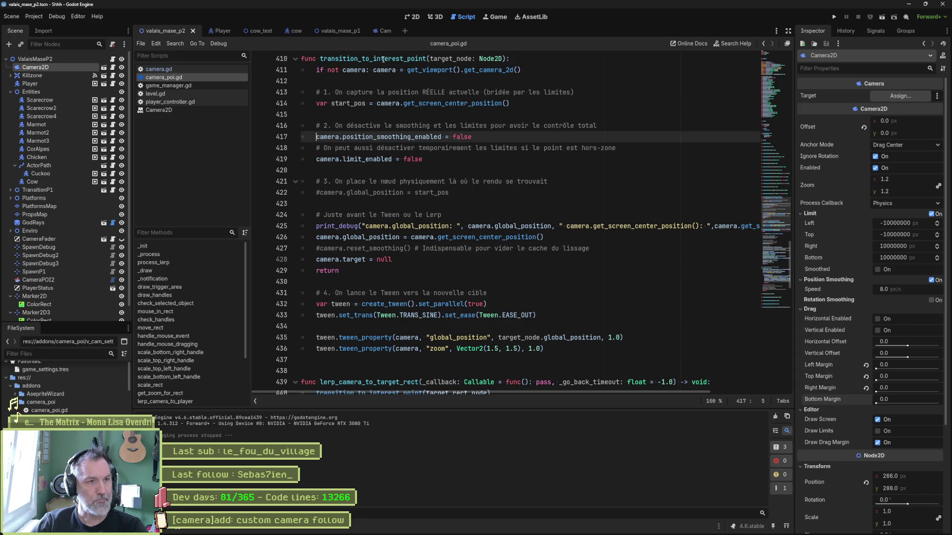
pyautogui.click(422, 58)
pyautogui.scroll(-5, 532, 254)
pyautogui.click(519, 224)
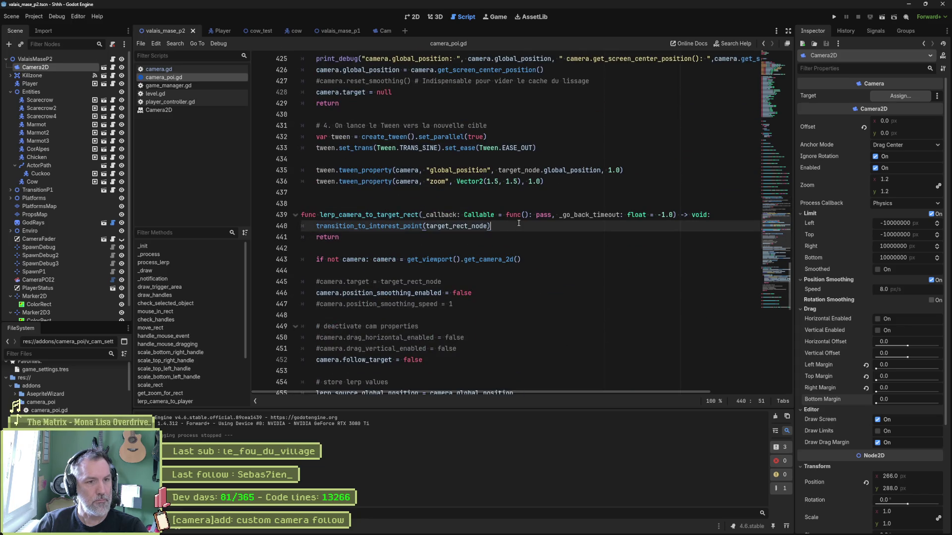
pyautogui.press('Return')
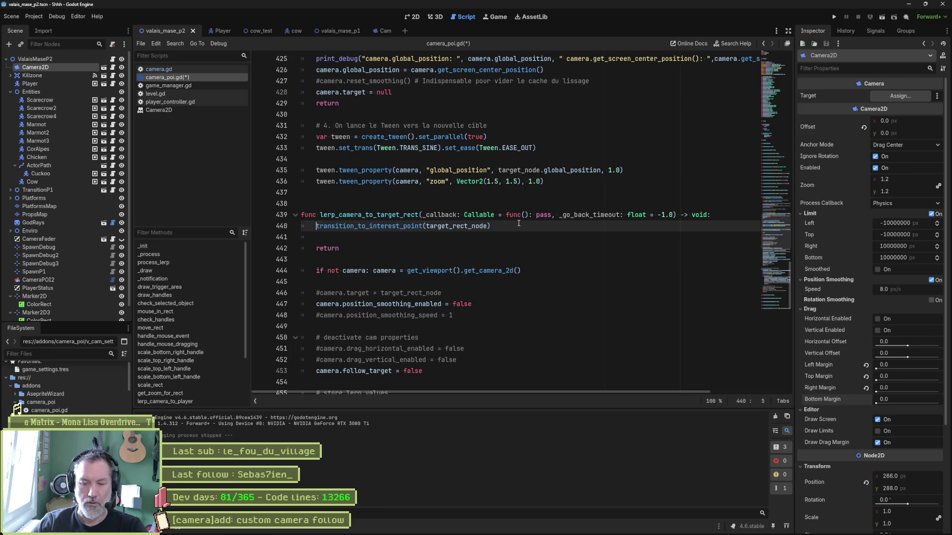
pyautogui.write('#')
pyautogui.press('Down')
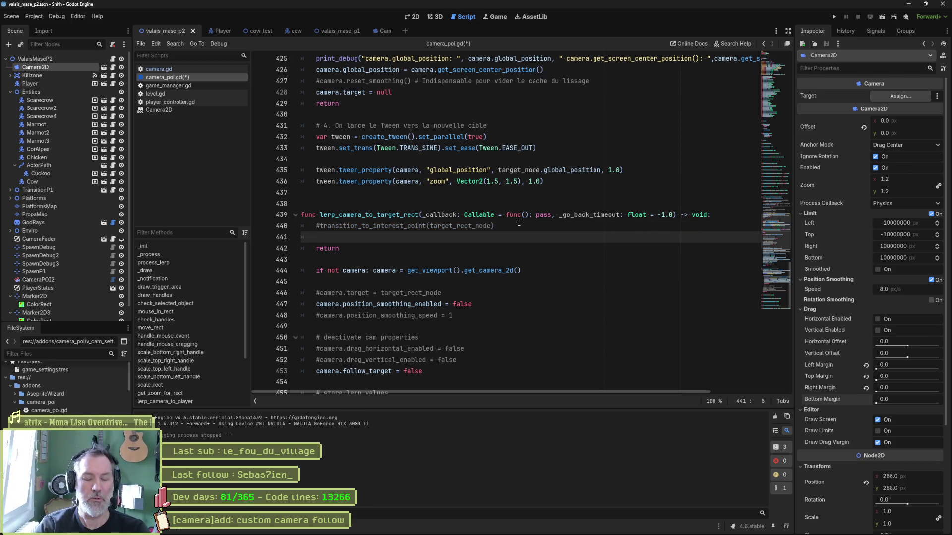
# Add a print_debug of camera global_position and get_screen_center_position(), then run the scene.
pyautogui.write('print_Debu')
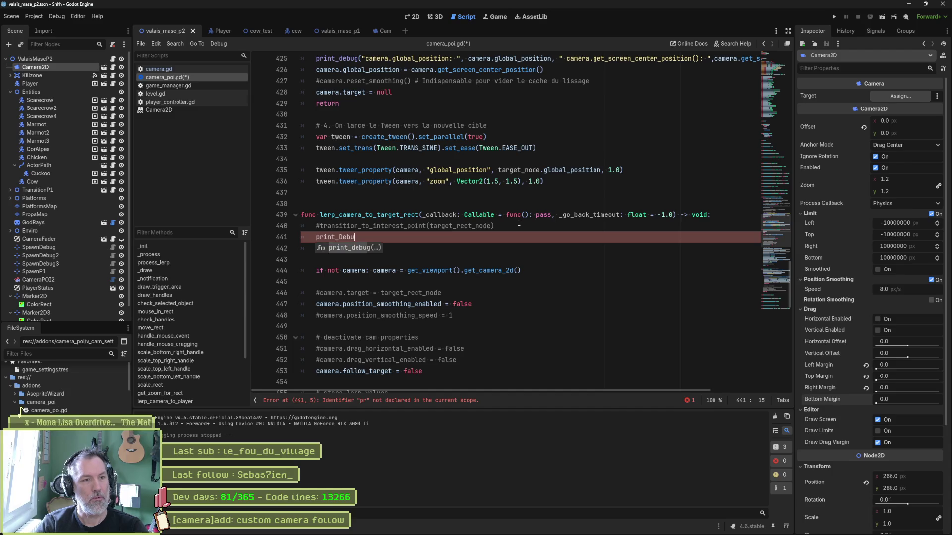
pyautogui.press('Return')
pyautogui.write('"camera global: "')
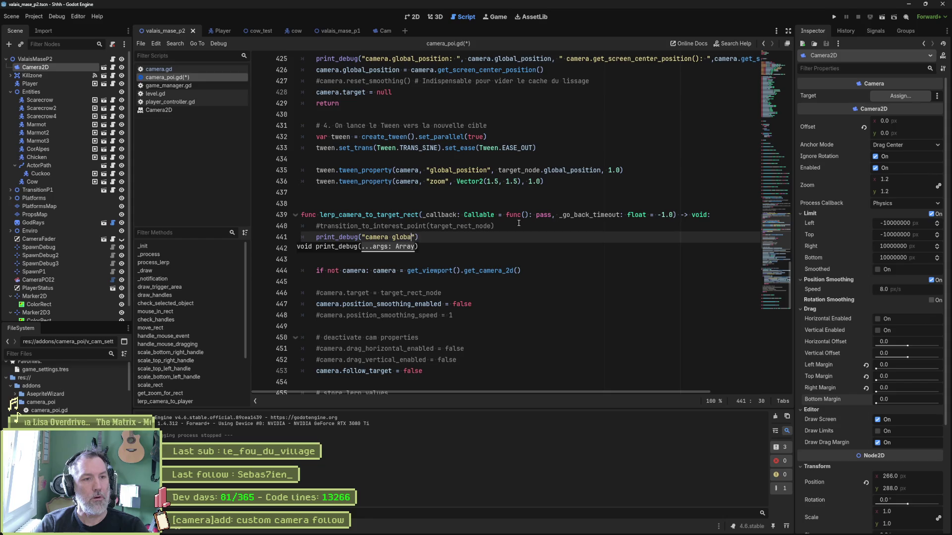
pyautogui.write(', cam')
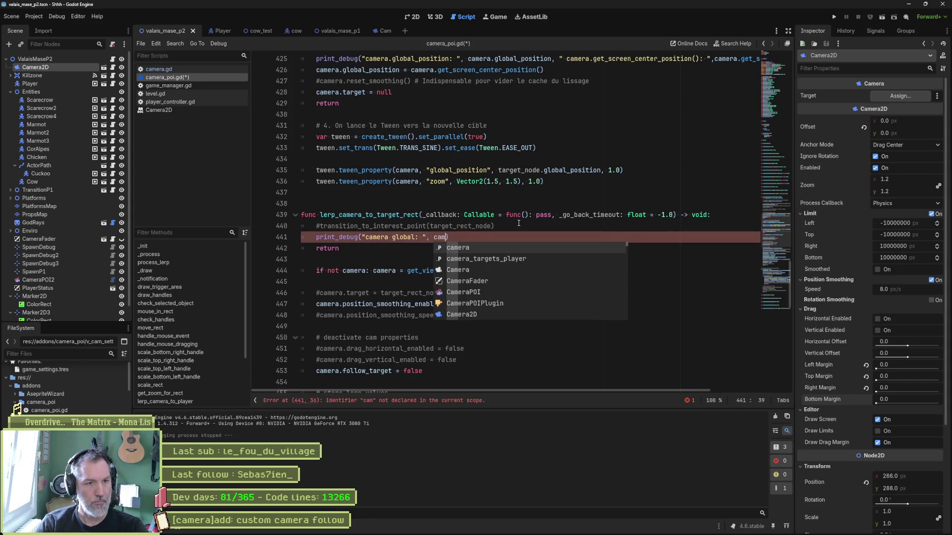
pyautogui.press('Return')
pyautogui.write('.gl')
pyautogui.press('Return')
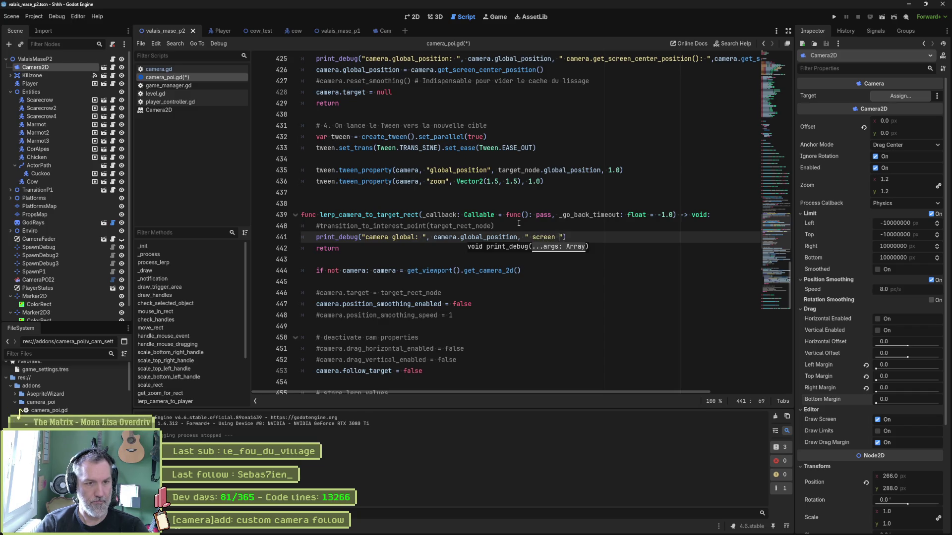
pyautogui.write('center: ", c')
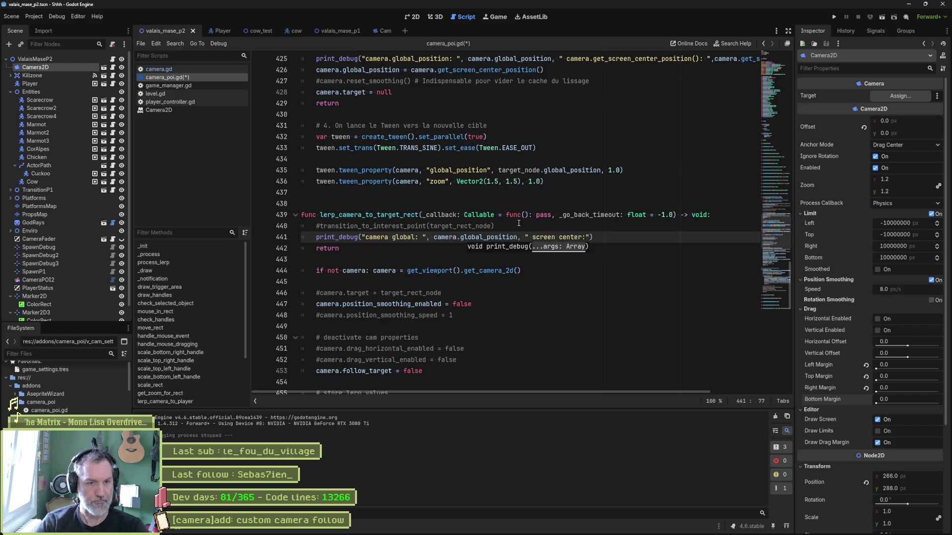
pyautogui.write('amera.get')
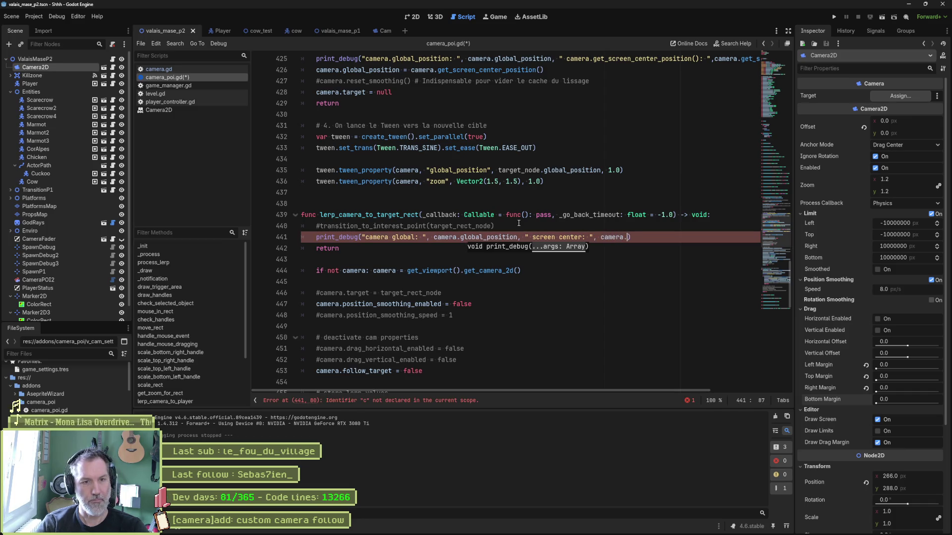
pyautogui.press('Return')
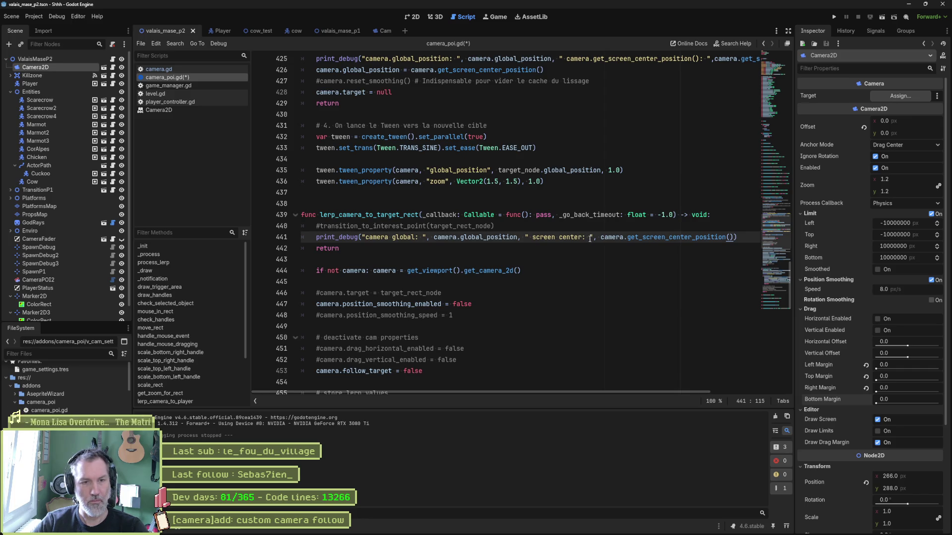
pyautogui.press('F6')
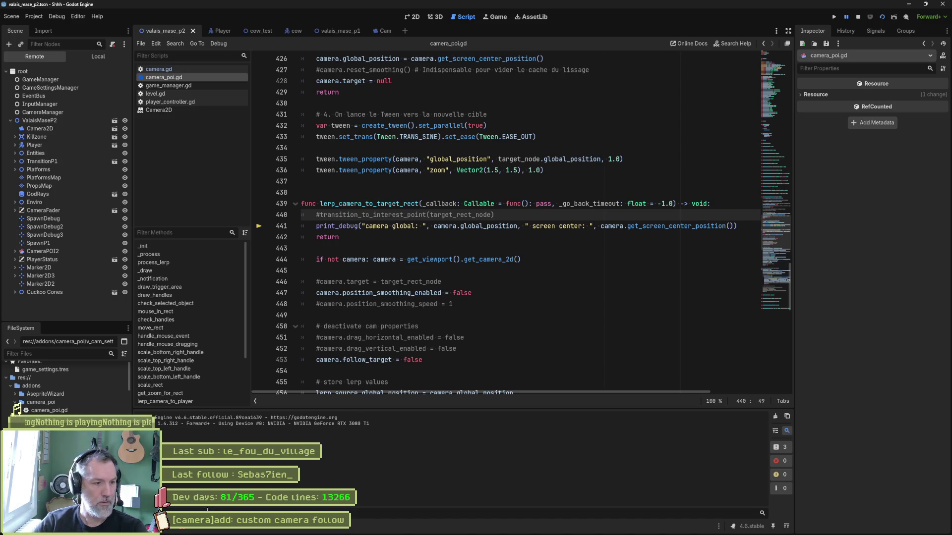
# Move the 'if not camera' lookup line to the function start with Alt+Up and rerun the scene.
pyautogui.press('F8')
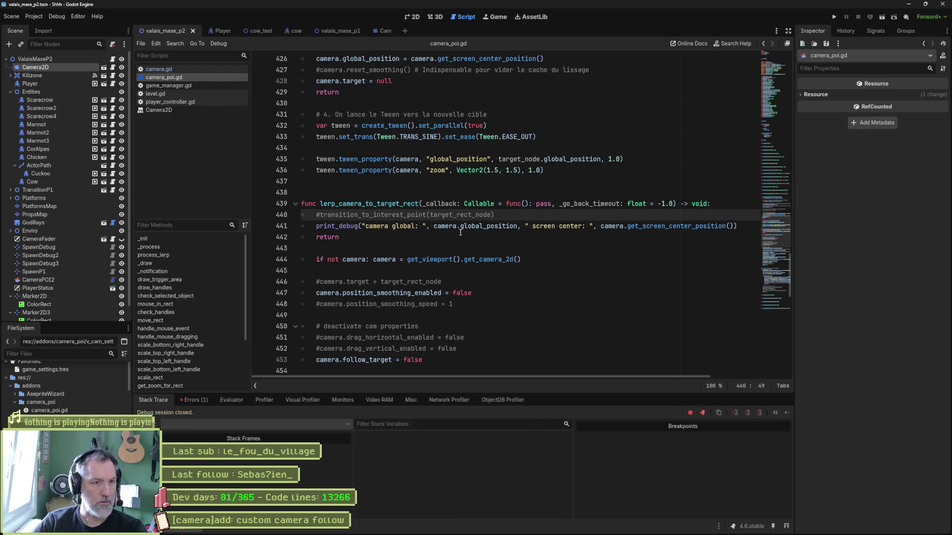
pyautogui.click(458, 226)
pyautogui.scroll(2, 533, 121)
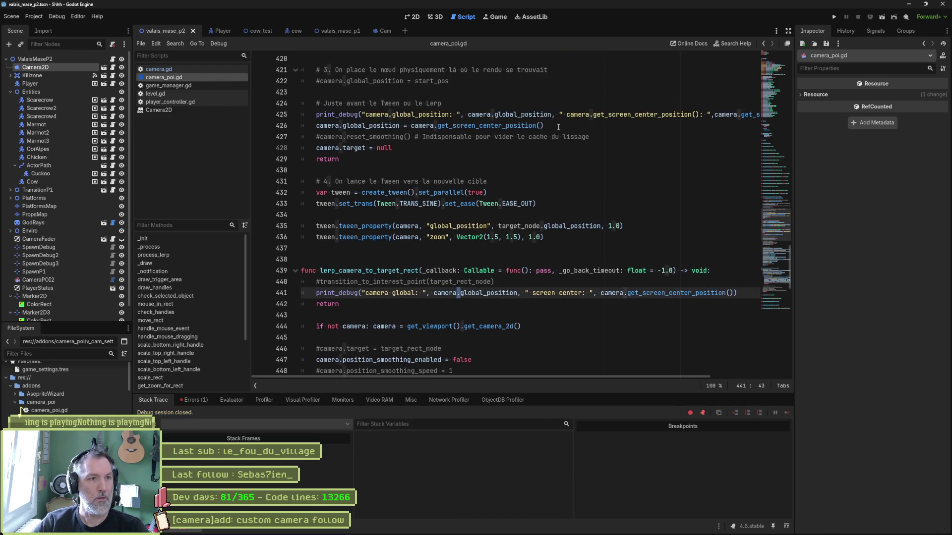
pyautogui.scroll(3, 558, 127)
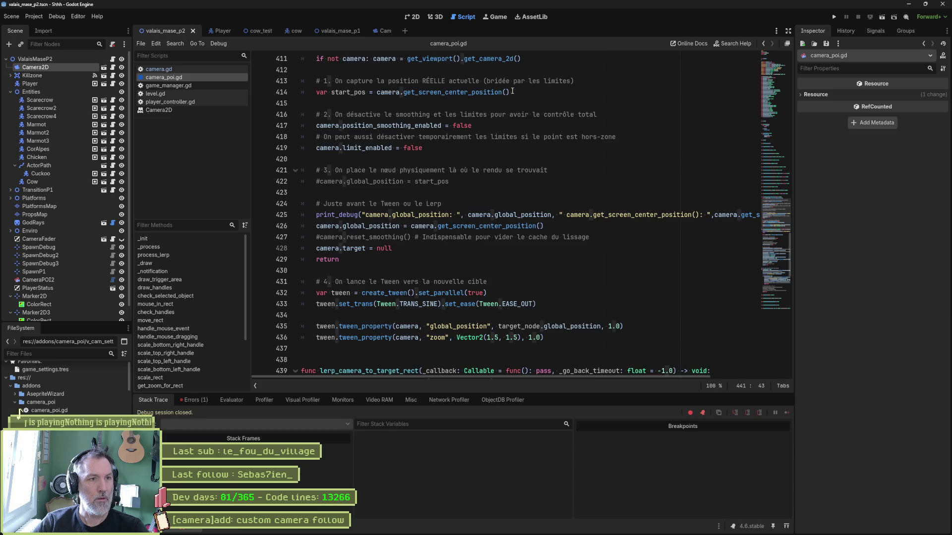
pyautogui.moveTo(529, 59); pyautogui.dragTo(316, 59)
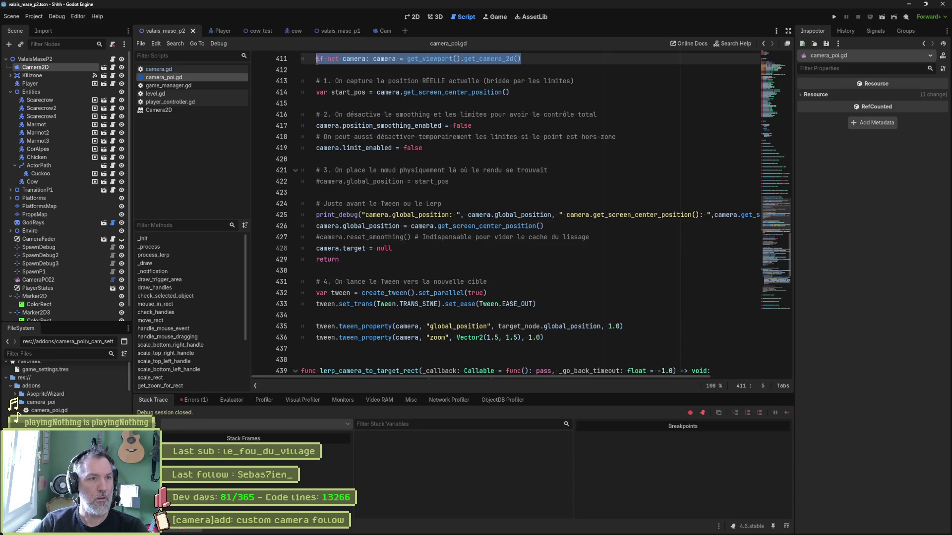
pyautogui.scroll(-6, 370, 211)
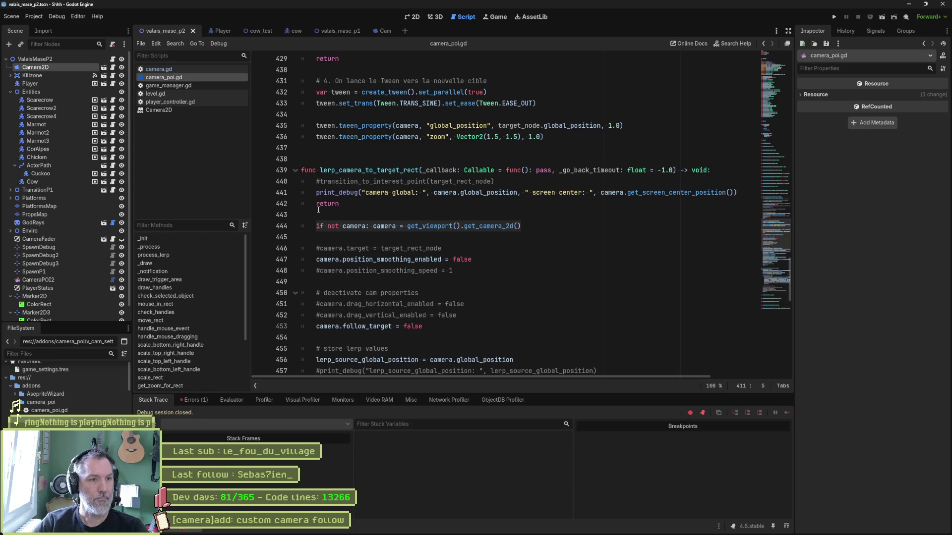
pyautogui.click(323, 226)
pyautogui.hotkey('alt', 'Up')
pyautogui.hotkey('alt', 'Up')
pyautogui.hotkey('alt', 'Up')
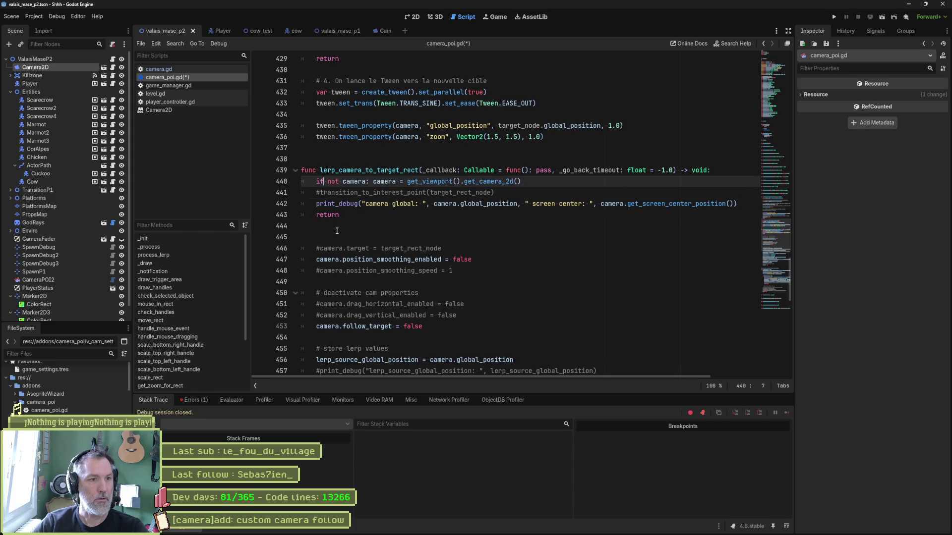
pyautogui.press('Down')
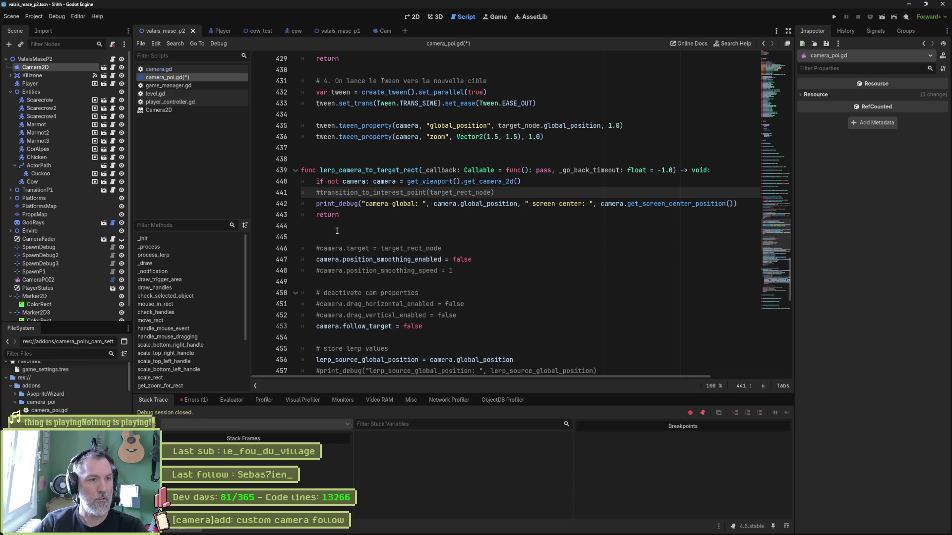
pyautogui.hotkey('ctrl', 'k')
pyautogui.press('F6')
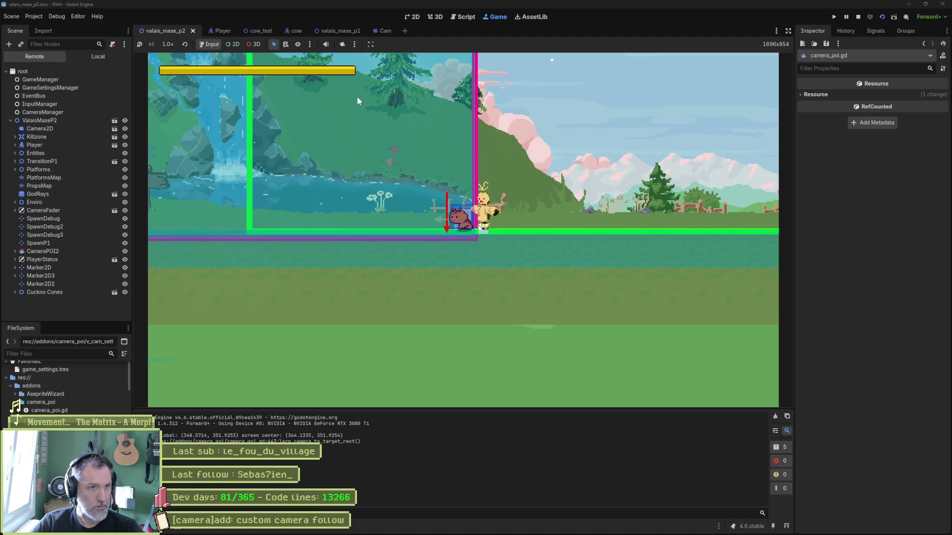
pyautogui.click(858, 17)
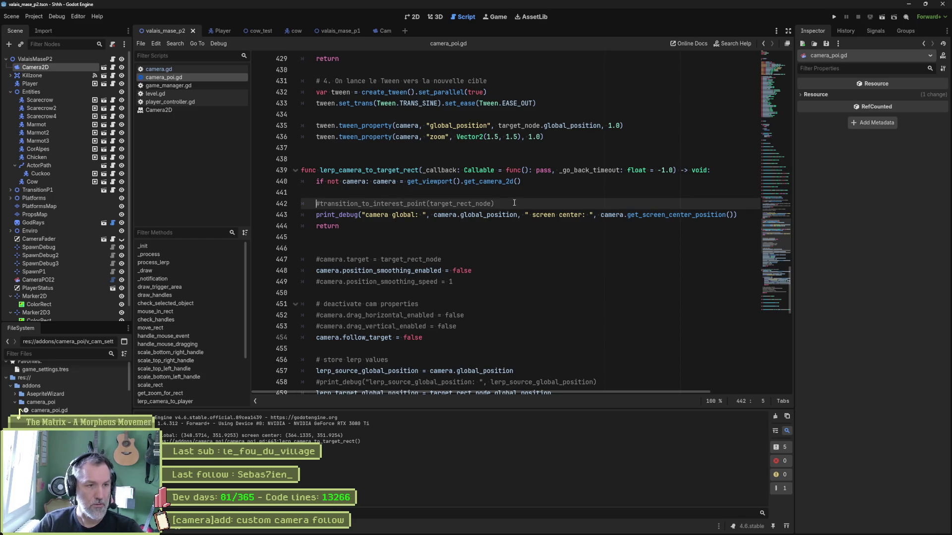
# Insert 'camera.global_position = camera.get_screen_center_position()' above the return and run the scene.
pyautogui.click(320, 226)
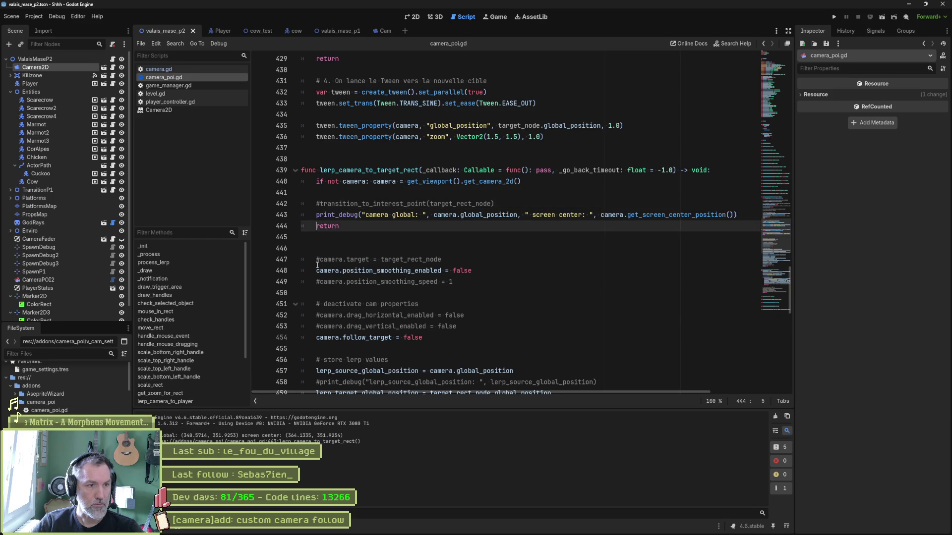
pyautogui.press('Up')
pyautogui.press('Down')
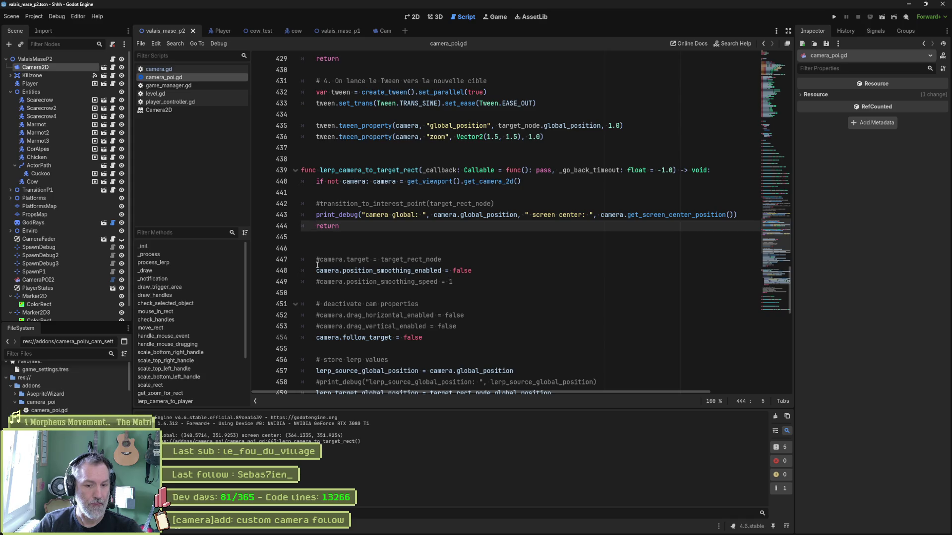
pyautogui.press('Return')
pyautogui.press('Up')
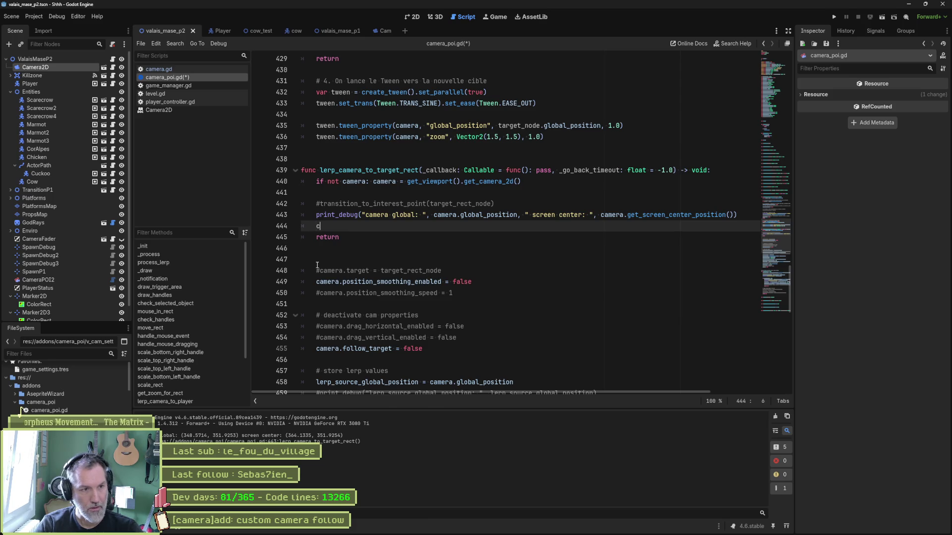
pyautogui.write('amera.glo')
pyautogui.press('Return')
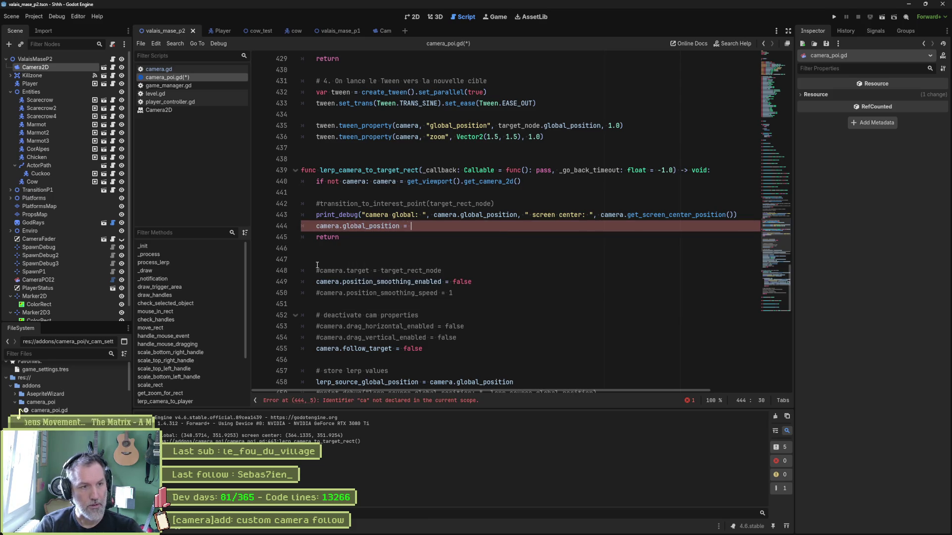
pyautogui.write('= camera.')
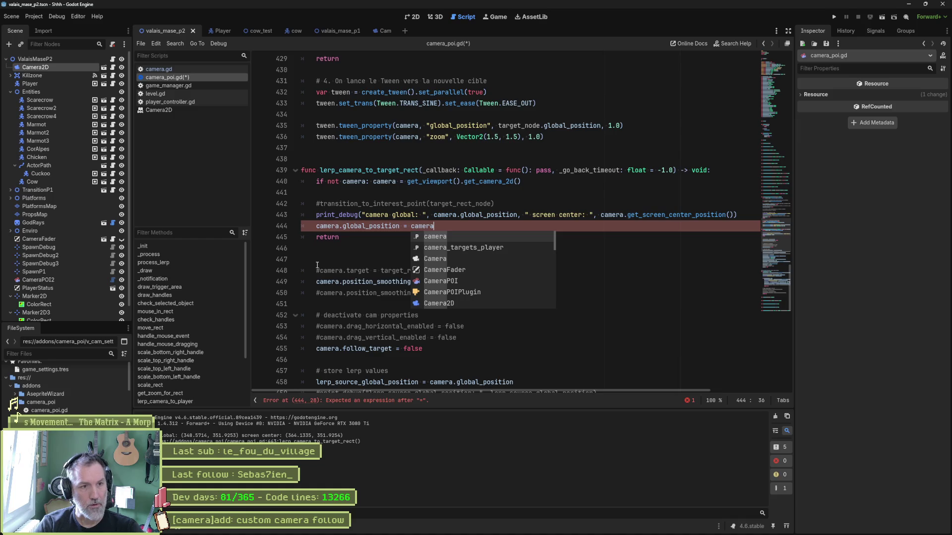
pyautogui.write('get')
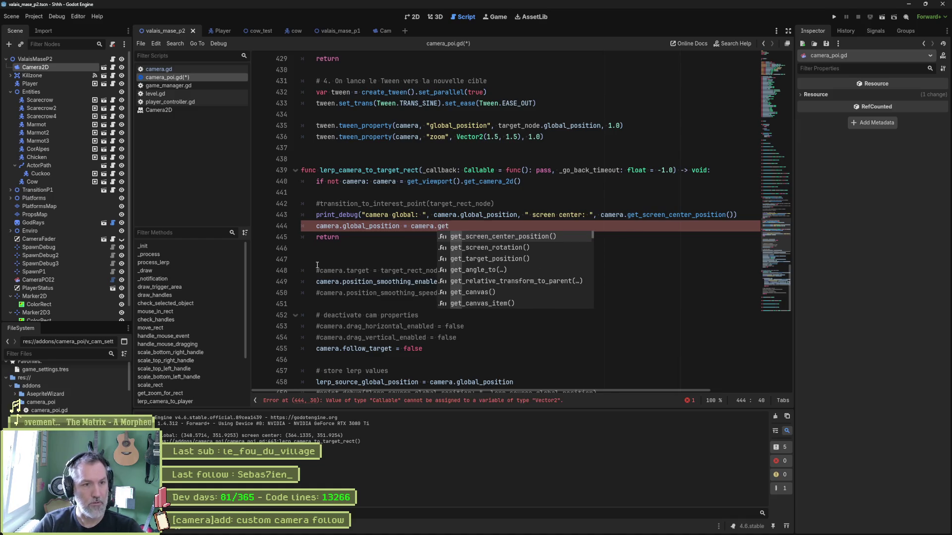
pyautogui.press('Return')
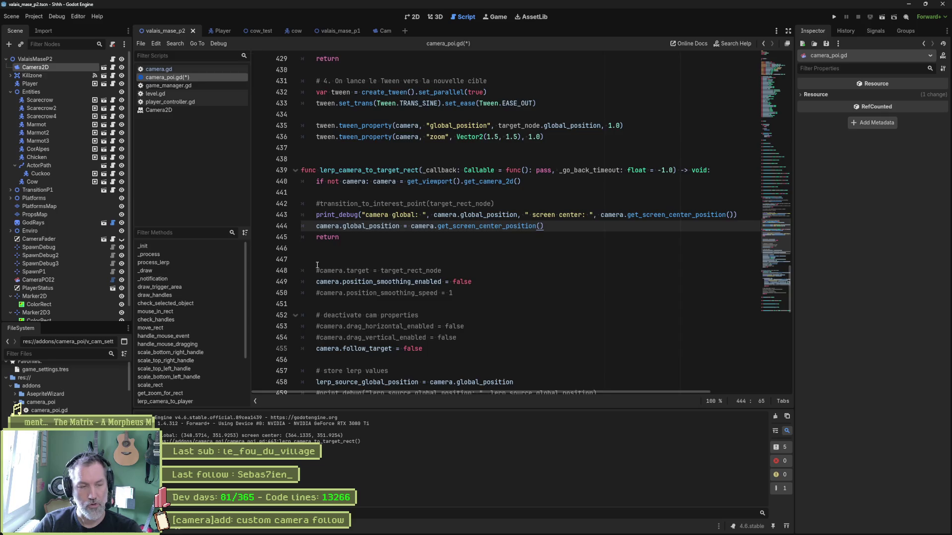
pyautogui.press('F6')
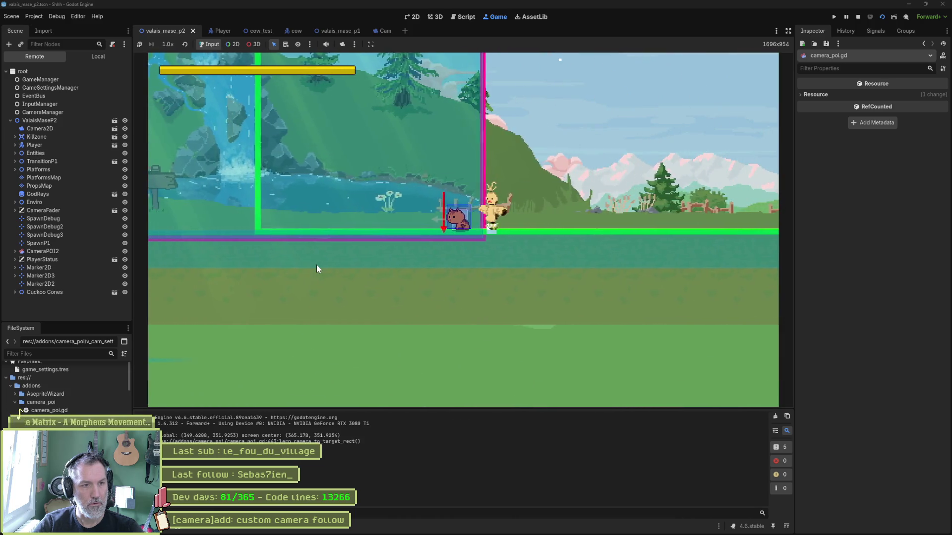
# Add a print_debug after line 444 reusing line 443's camera global message, and save.
pyautogui.press('F8')
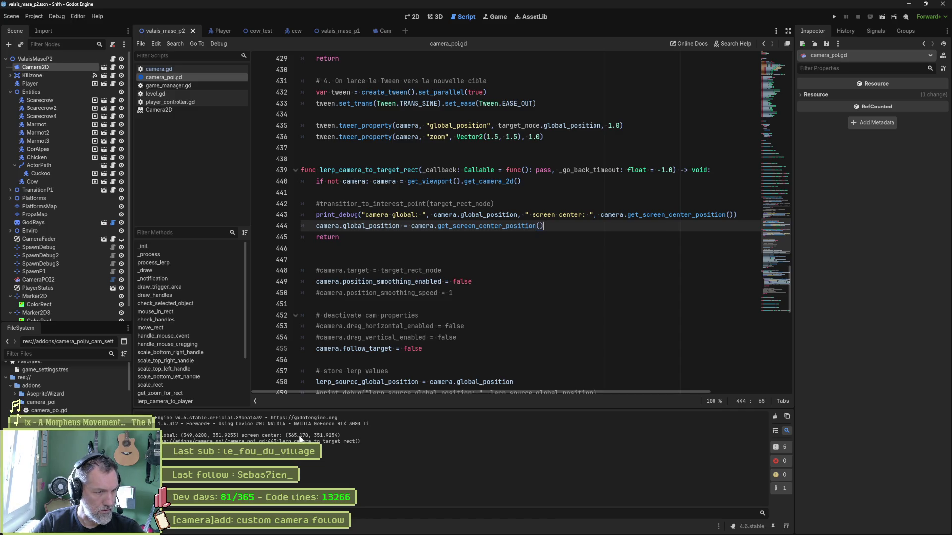
pyautogui.press('Return')
pyautogui.write('print_De')
pyautogui.press('Return')
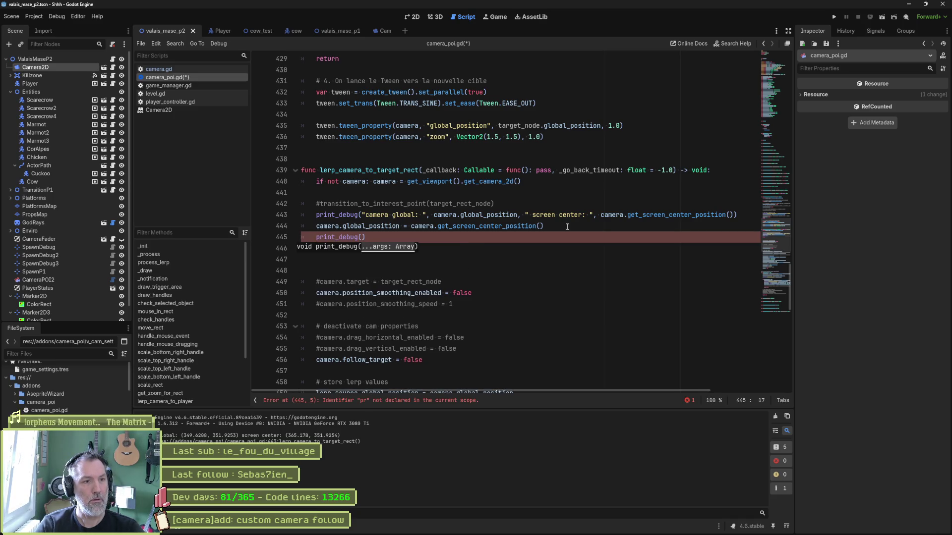
pyautogui.press('Up')
pyautogui.press('Up')
pyautogui.hotkey('ctrl', 'shift', 'Right')
pyautogui.hotkey('ctrl', 'shift', 'Right')
pyautogui.hotkey('ctrl', 'shift', 'Right')
pyautogui.hotkey('ctrl', 'c')
pyautogui.press('Down')
pyautogui.press('Down')
pyautogui.press('Left')
pyautogui.hotkey('ctrl', 'v')
pyautogui.hotkey('ctrl', 's')
# Change the new message to 'camera global after: ' and run the scene.
pyautogui.hotkey('ctrl', 'Right')
pyautogui.write('after')
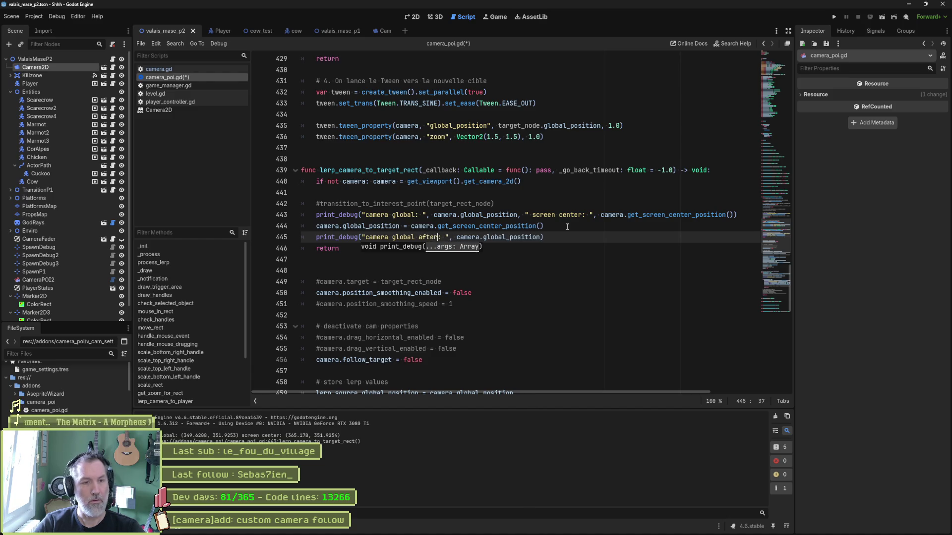
pyautogui.press('F6')
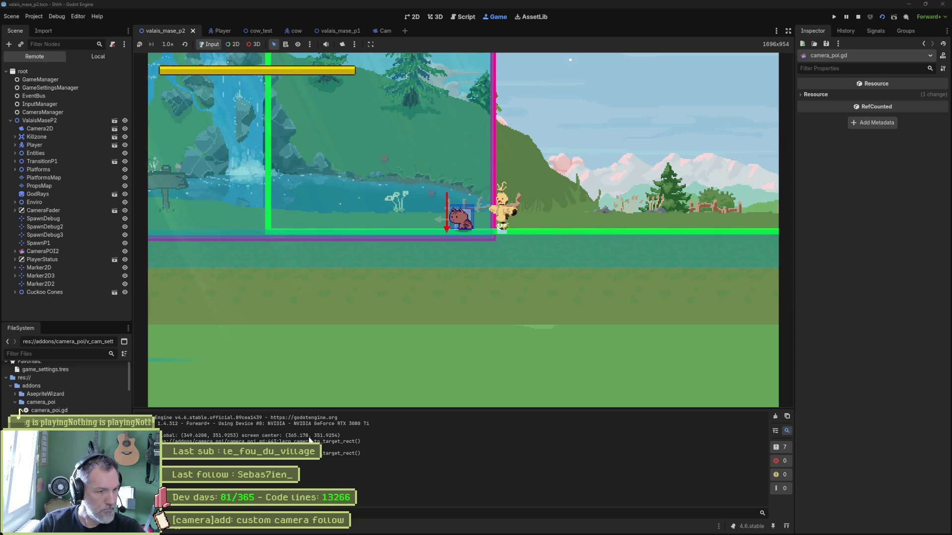
# Add 'camera.position_smoothing_enabled = false' after the debug print and rerun the scene.
pyautogui.moveTo(197, 442); pyautogui.dragTo(360, 441)
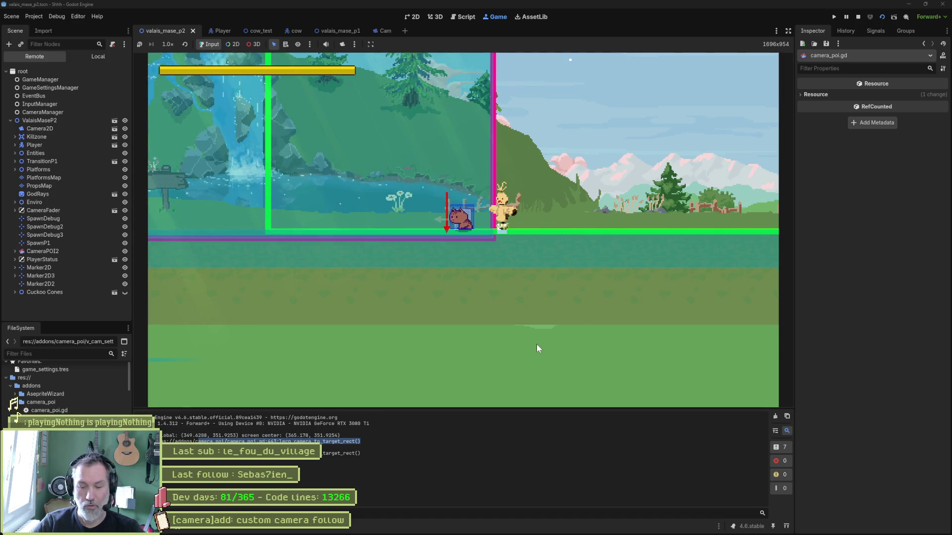
pyautogui.click(858, 16)
pyautogui.press('Return')
pyautogui.write('camera.off')
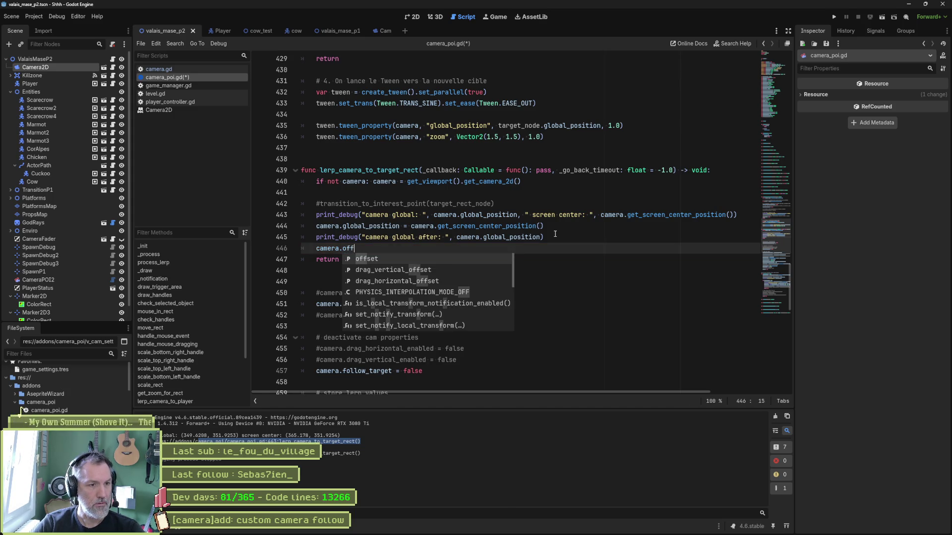
pyautogui.press('BackSpace')
pyautogui.press('BackSpace')
pyautogui.press('BackSpace')
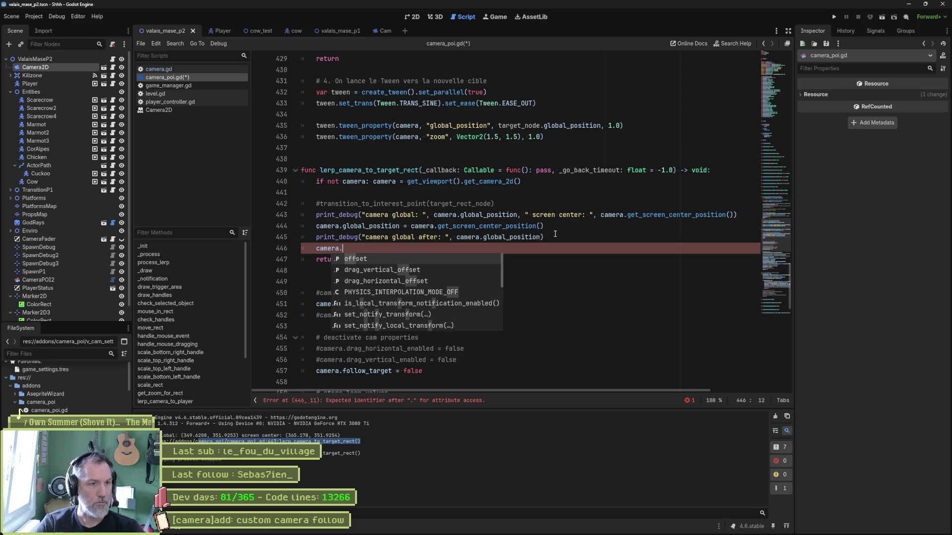
pyautogui.write('smoo')
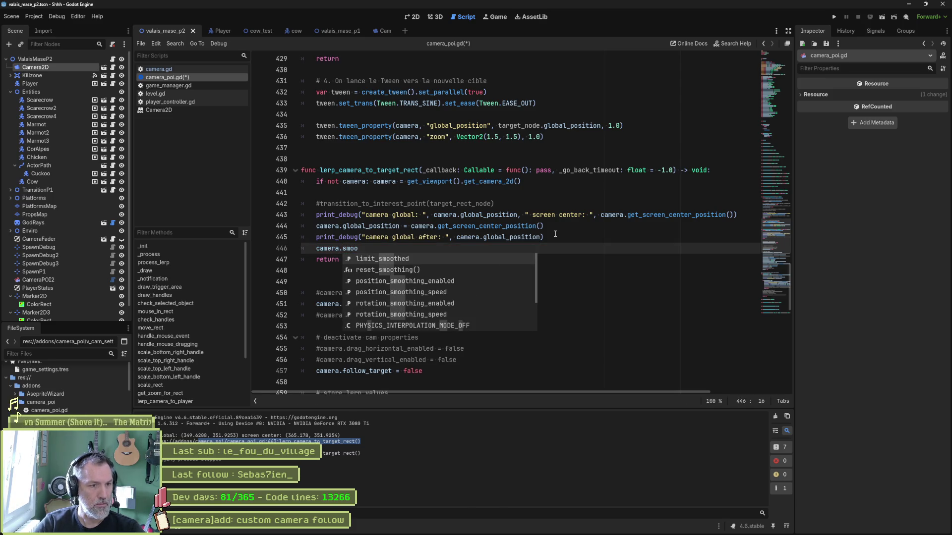
pyautogui.press('Down')
pyautogui.press('Down')
pyautogui.press('Return')
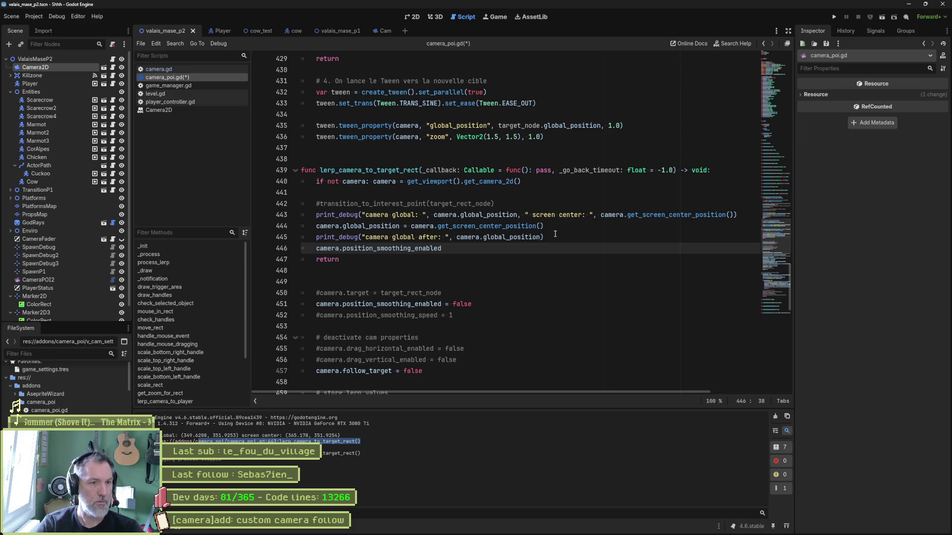
pyautogui.write('= false')
pyautogui.press('F6')
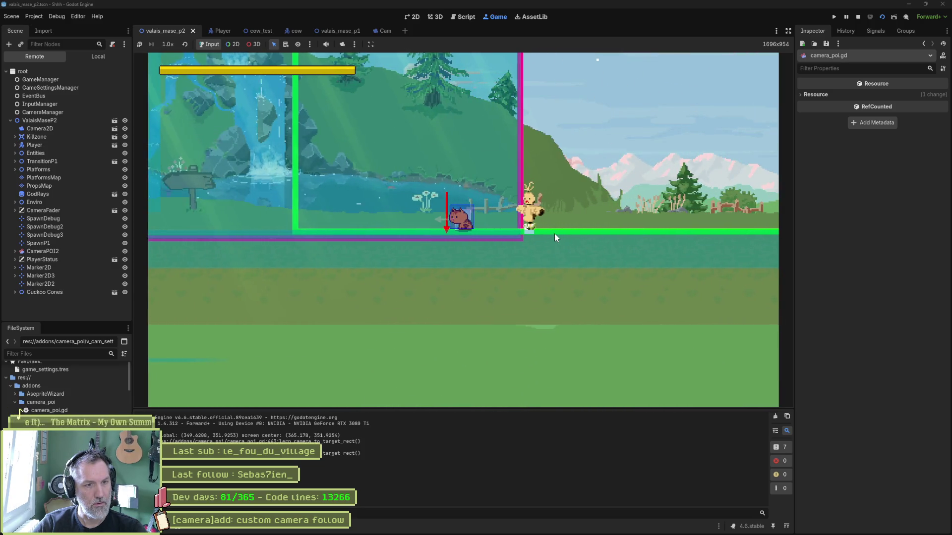
# Insert camera.reset_smoothing() after line 445 and run the scene again.
pyautogui.press('F8')
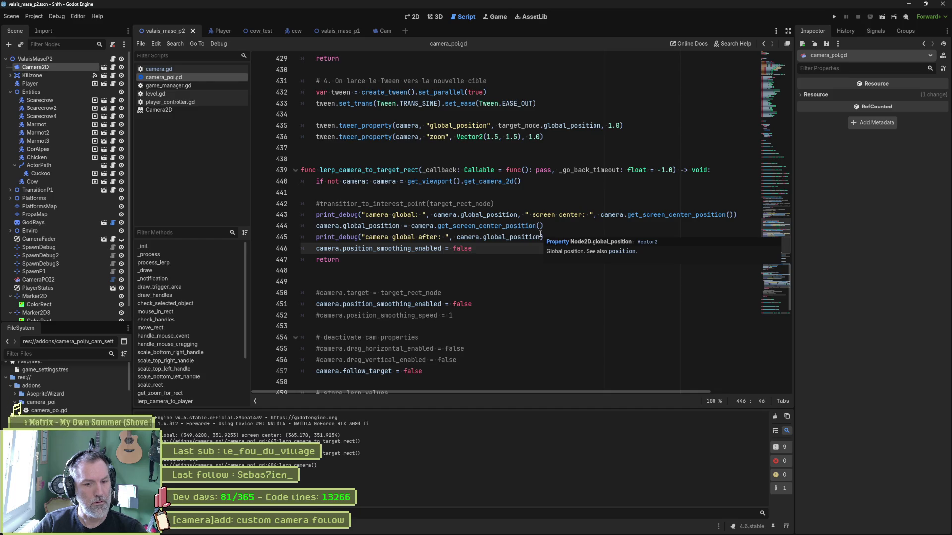
pyautogui.click(550, 237)
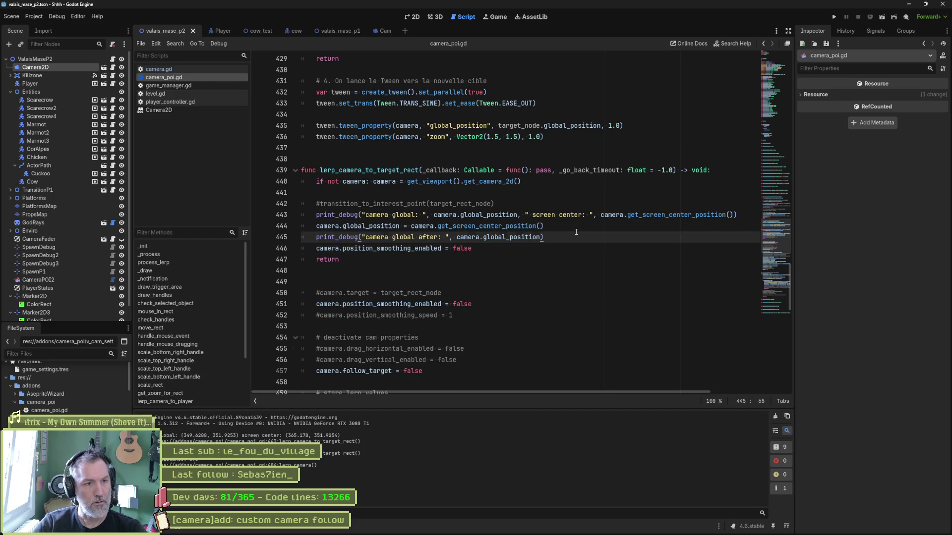
pyautogui.press('Return')
pyautogui.write('camera.rese')
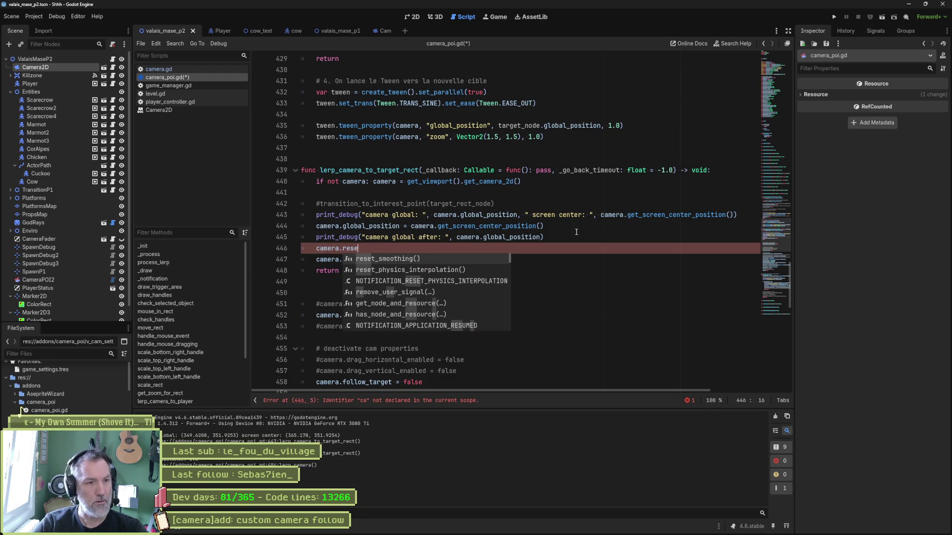
pyautogui.press('Return')
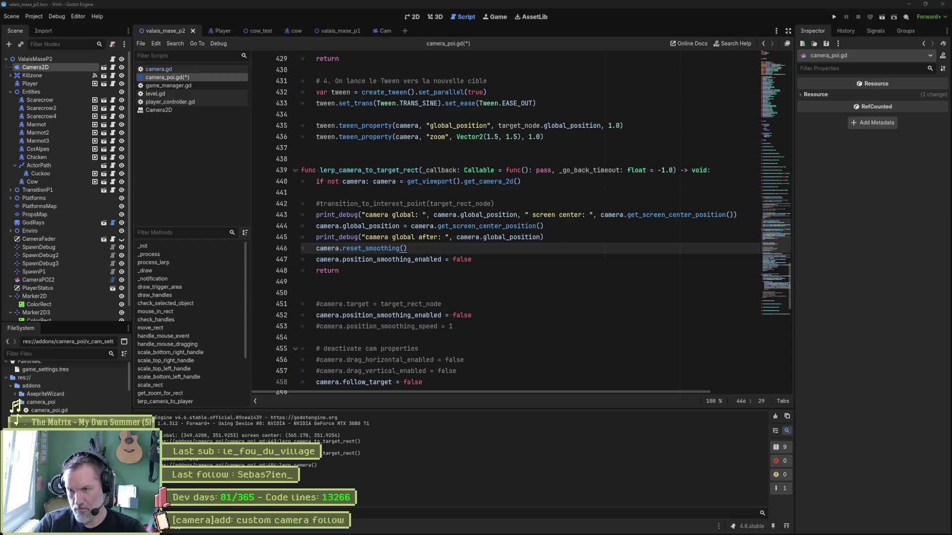
pyautogui.click(541, 362)
pyautogui.press('F6')
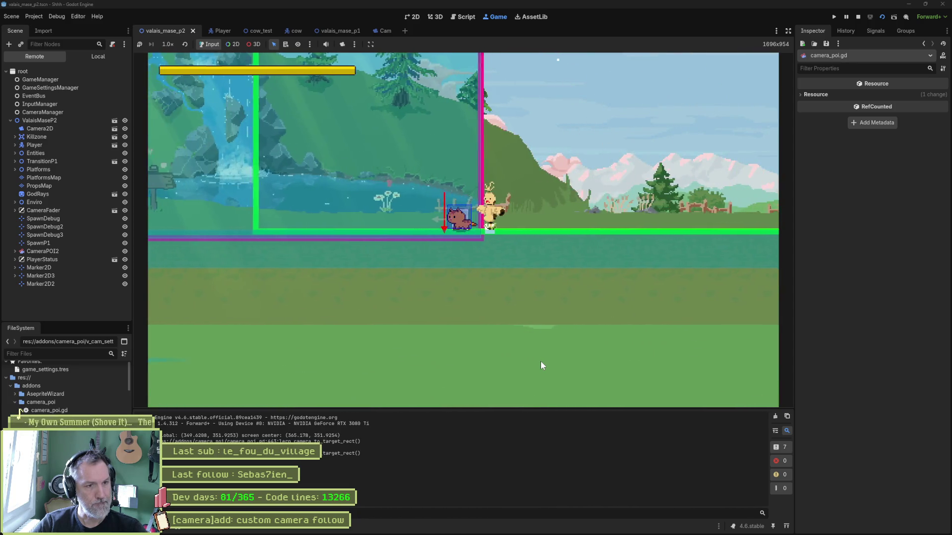
# Stop and rerun the scene, then return to the smoothing lines at line 446.
pyautogui.press('F8')
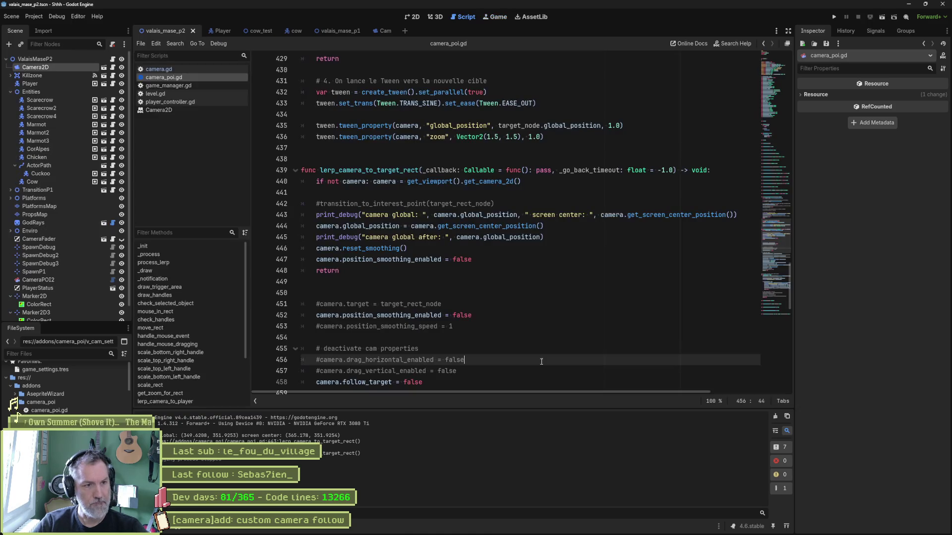
pyautogui.click(471, 252)
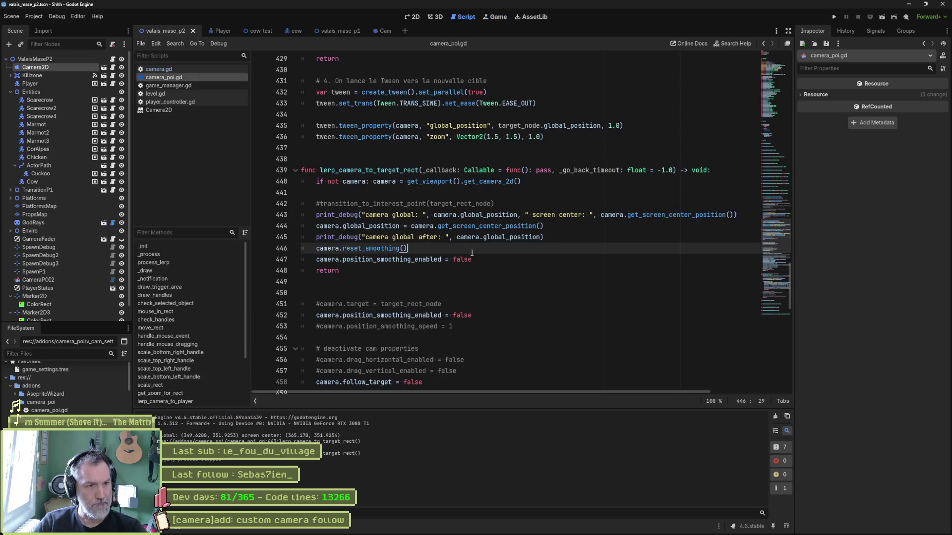
pyautogui.press('F6')
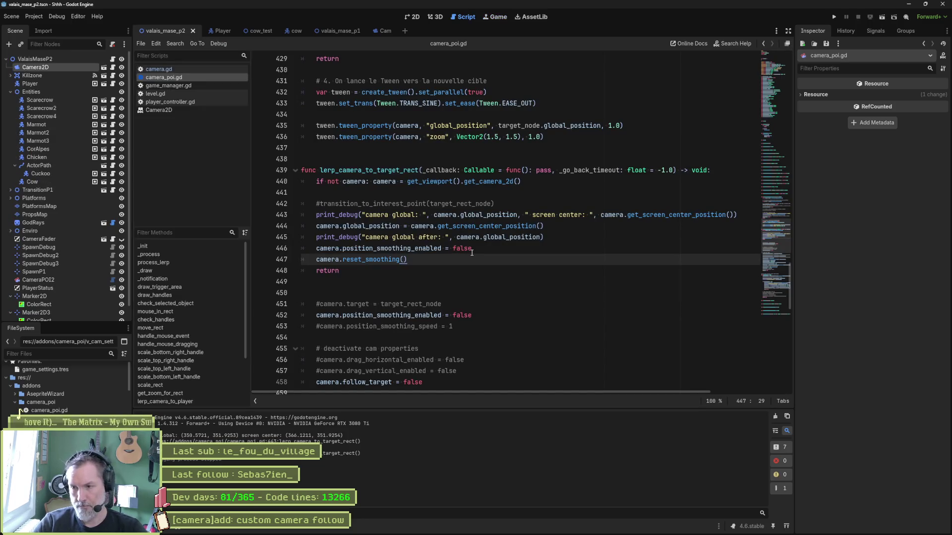
pyautogui.click(485, 248)
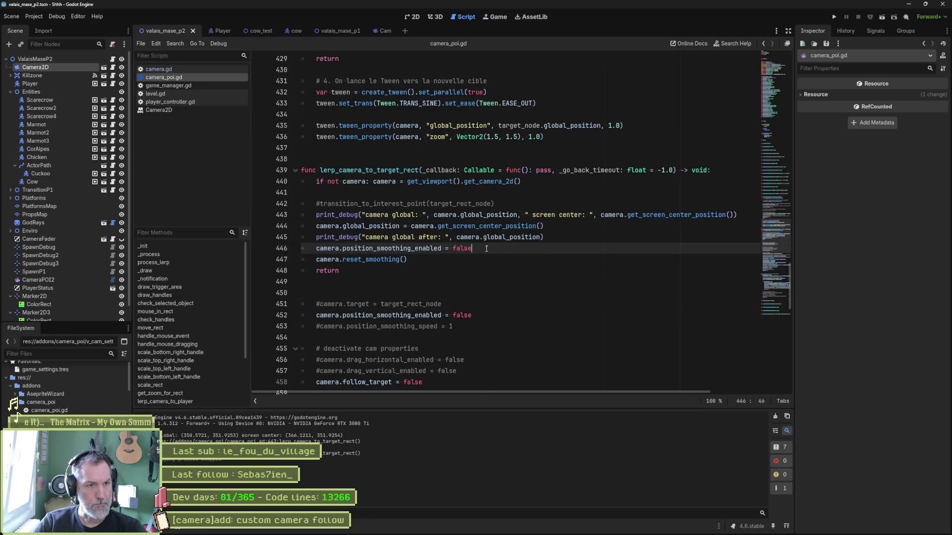
# Add 'camera.target = null' after line 444 and launch the scene with F5.
pyautogui.click(557, 227)
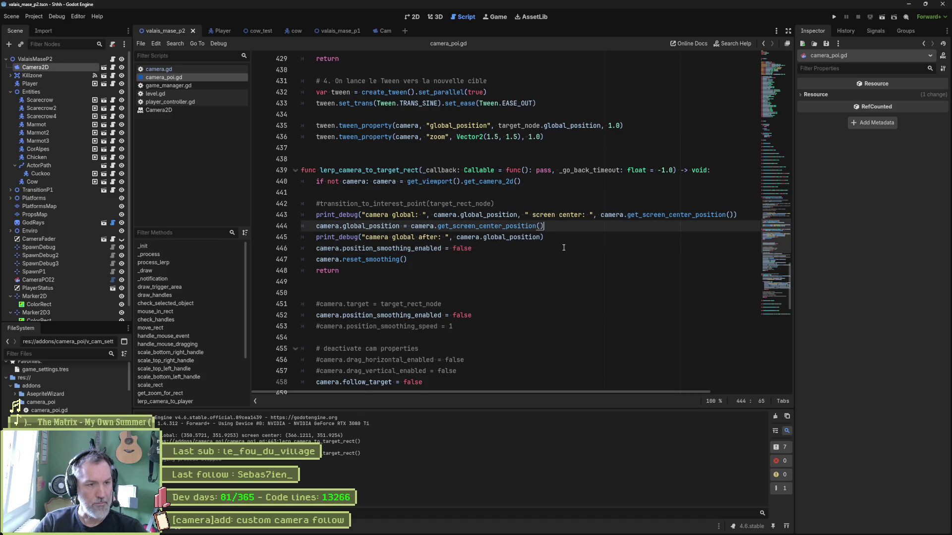
pyautogui.press('Return')
pyautogui.write('camera.')
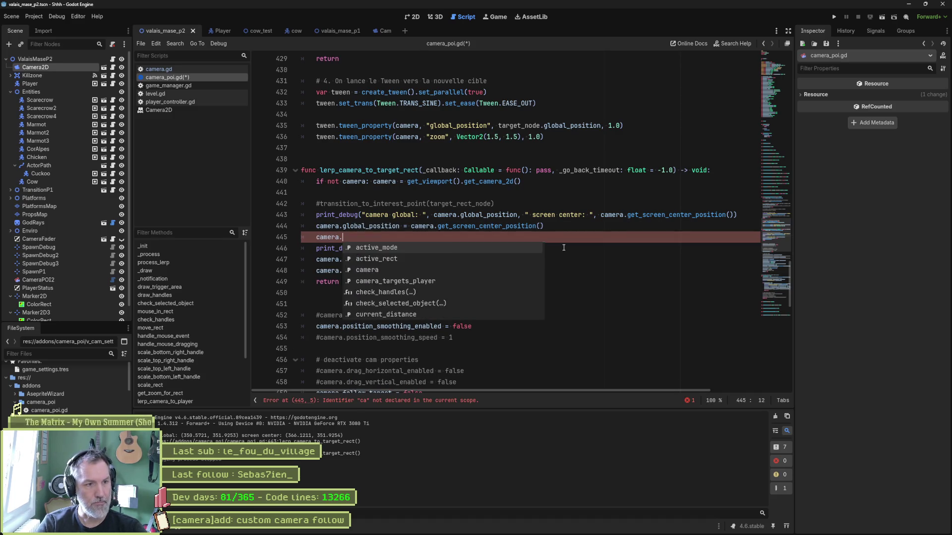
pyautogui.write('target = target_node')
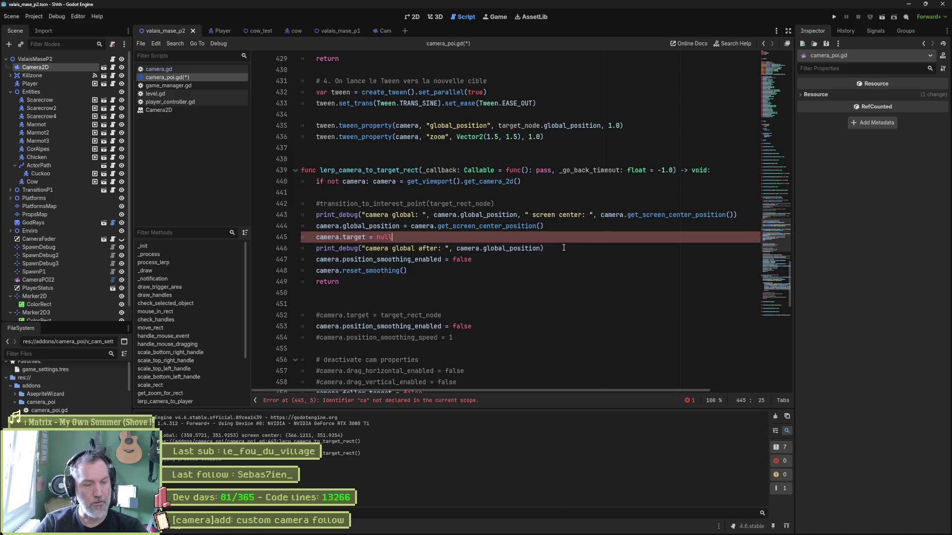
pyautogui.press('F5')
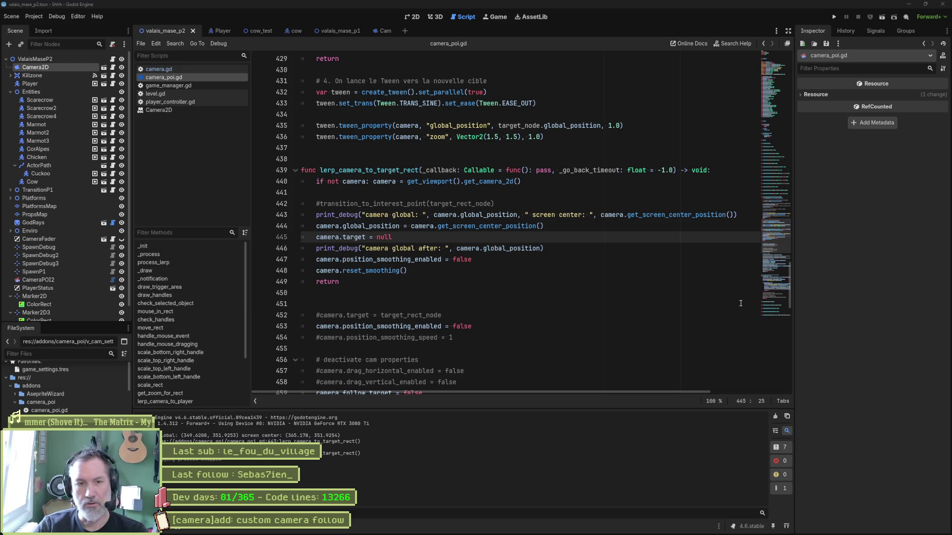
pyautogui.click(642, 303)
pyautogui.press('F5')
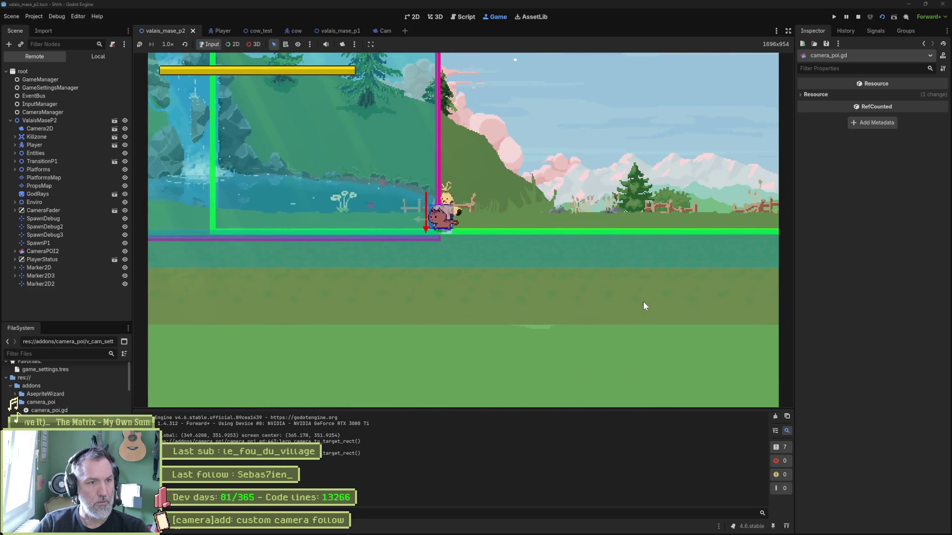
# Stop the game and bring up the new recording of the run in PotPlayer.
pyautogui.press('F8')
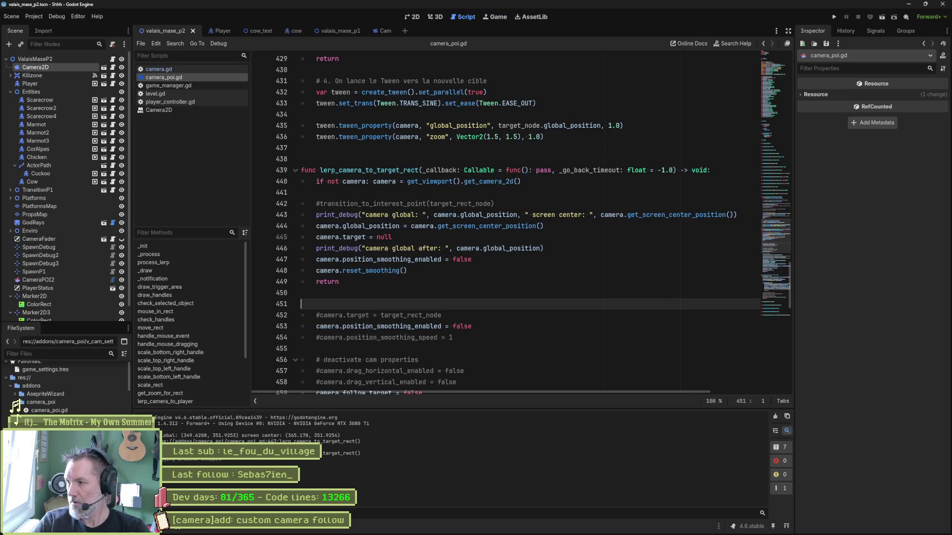
pyautogui.moveTo(334, 530)
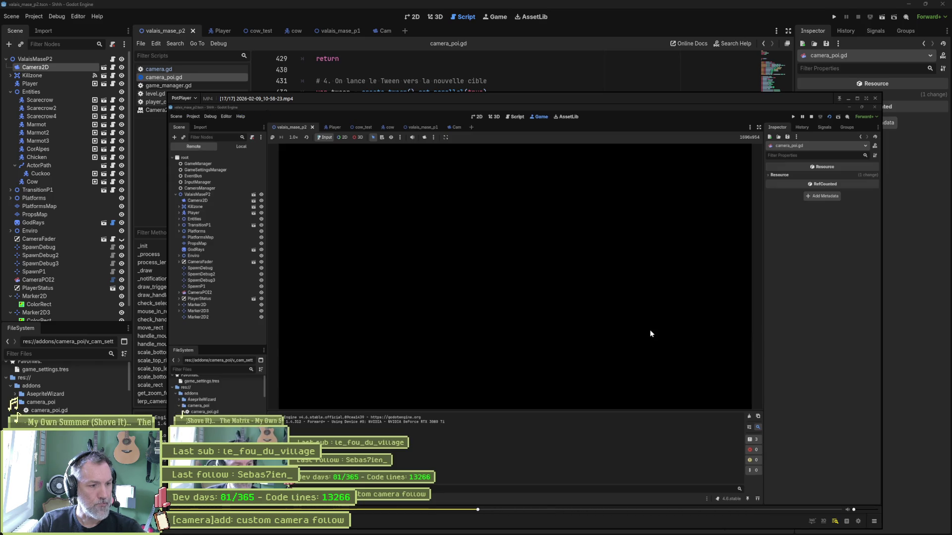
# Frame-step forward and back through the recording to inspect the camera move, then return to Godot.
pyautogui.press('f')
pyautogui.press('f')
pyautogui.press('f')
pyautogui.press('f')
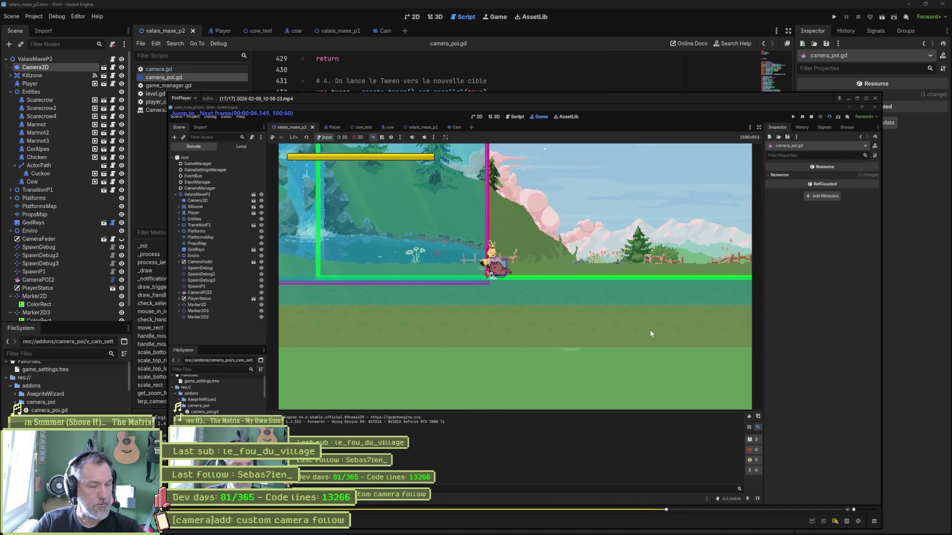
pyautogui.press('f')
pyautogui.press('f')
pyautogui.press('f')
pyautogui.press('d')
pyautogui.press('f')
pyautogui.press('f')
pyautogui.press('f')
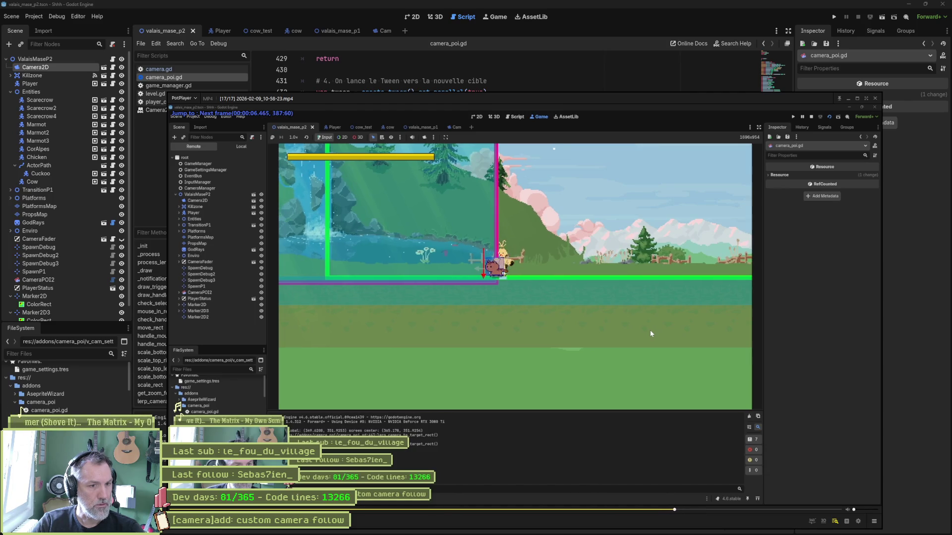
pyautogui.press('f')
pyautogui.press('f')
pyautogui.click(443, 45)
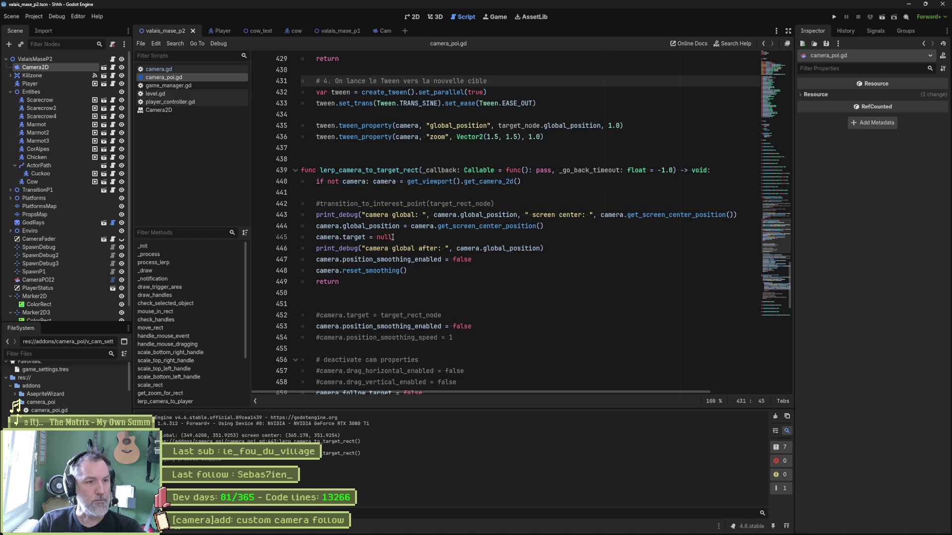
# Comment out the two smoothing lines and test-run the game.
pyautogui.doubleClick(394, 238)
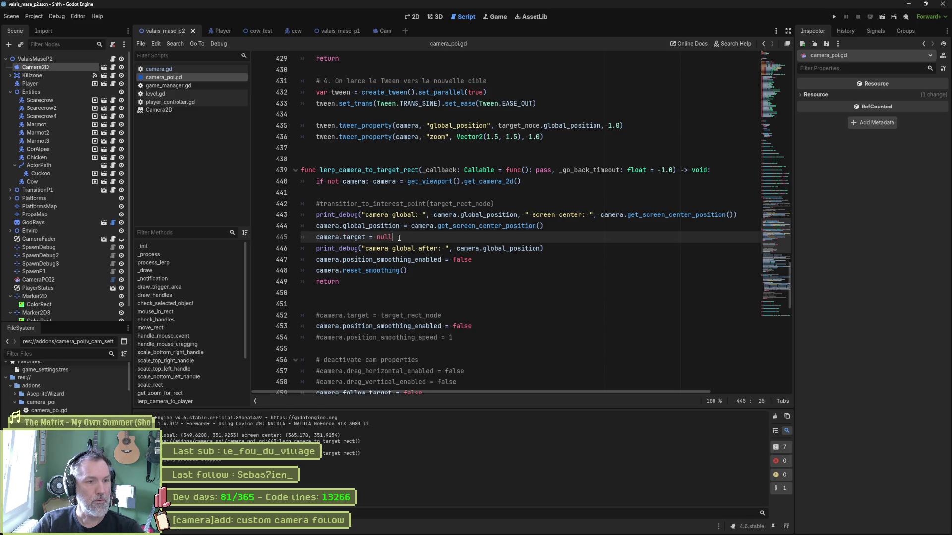
pyautogui.doubleClick(383, 237)
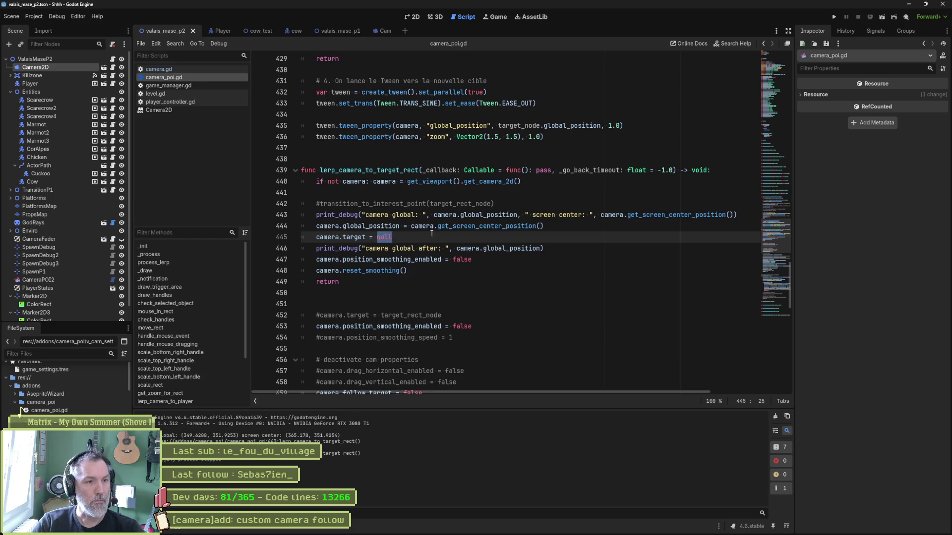
pyautogui.click(415, 240)
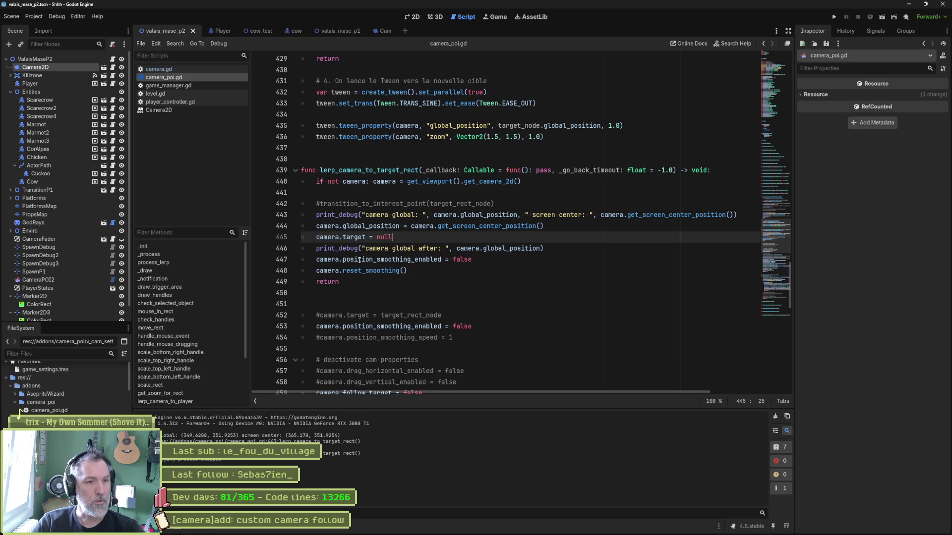
pyautogui.moveTo(324, 264); pyautogui.dragTo(408, 272)
pyautogui.hotkey('ctrl', 'k')
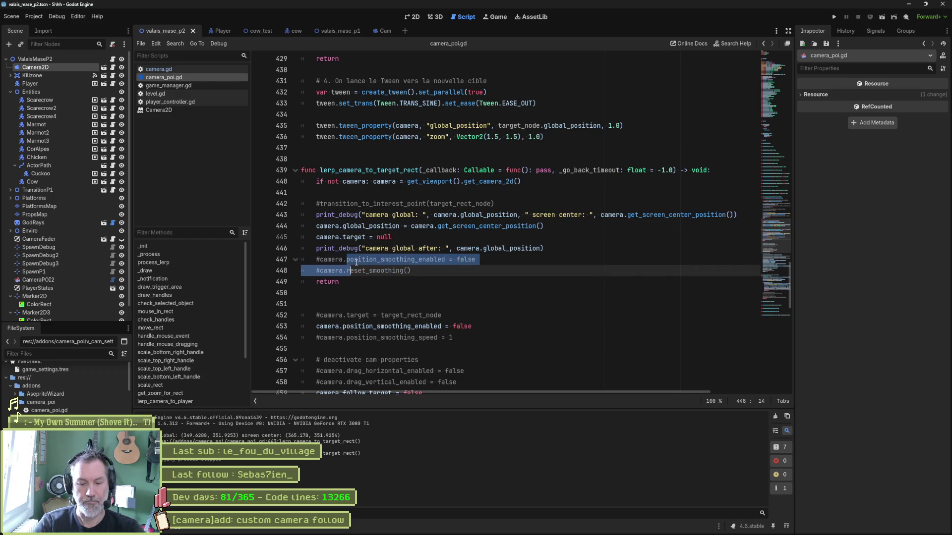
pyautogui.press('F6')
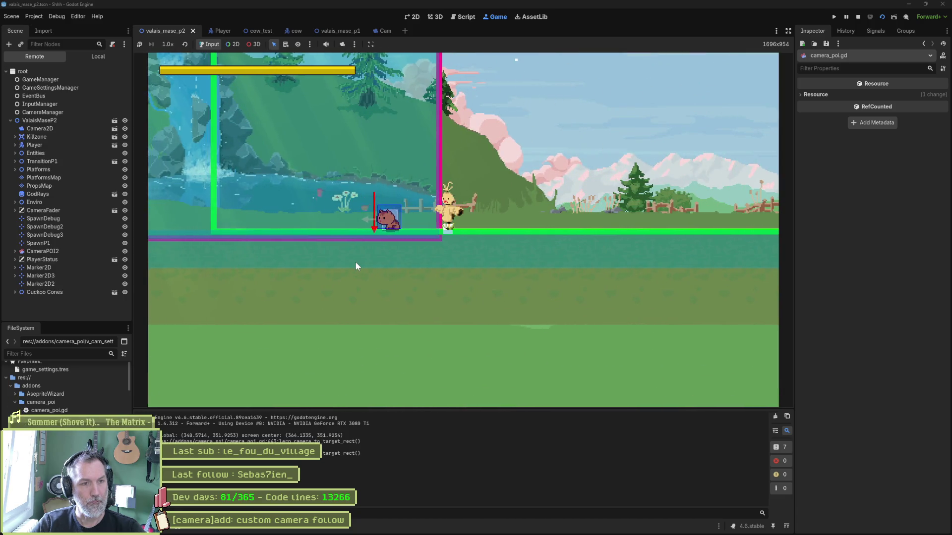
pyautogui.press('F8')
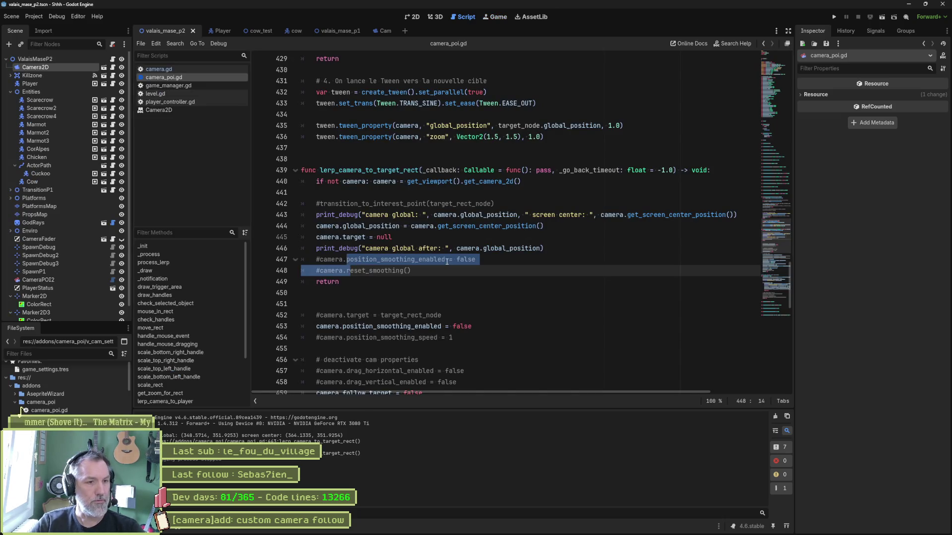
# Move the transition_to_interest_point call below the smoothing lines, uncomment it, and rerun.
pyautogui.click(446, 259)
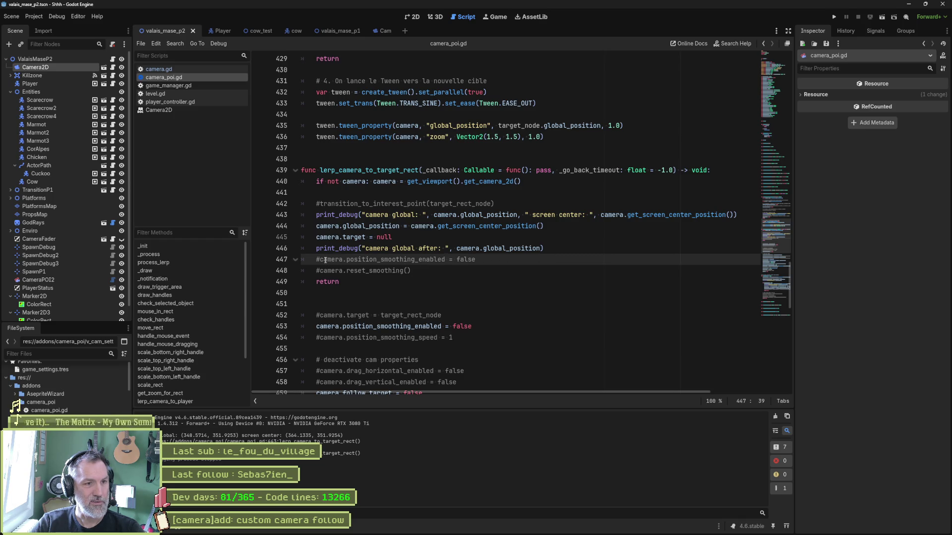
pyautogui.click(502, 205)
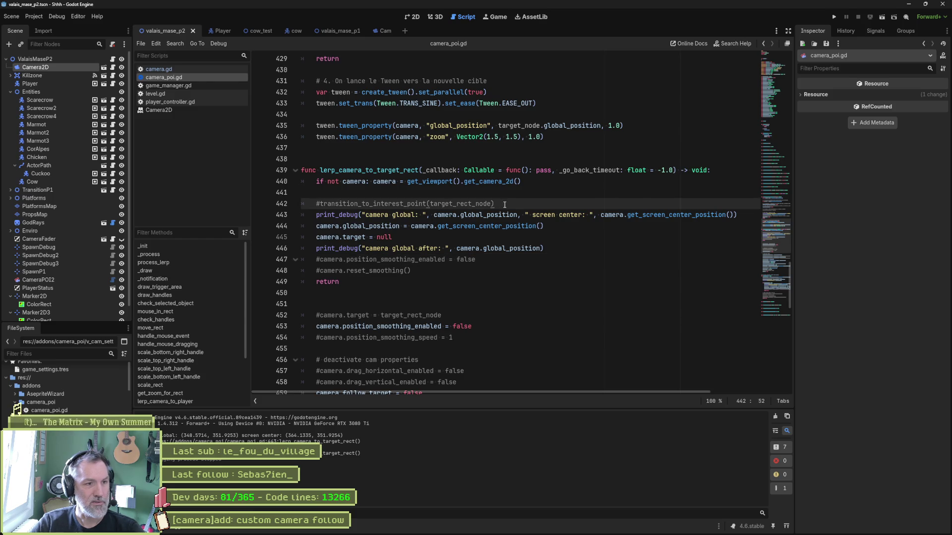
pyautogui.hotkey('alt', 'Down')
pyautogui.hotkey('alt', 'Down')
pyautogui.hotkey('alt', 'Down')
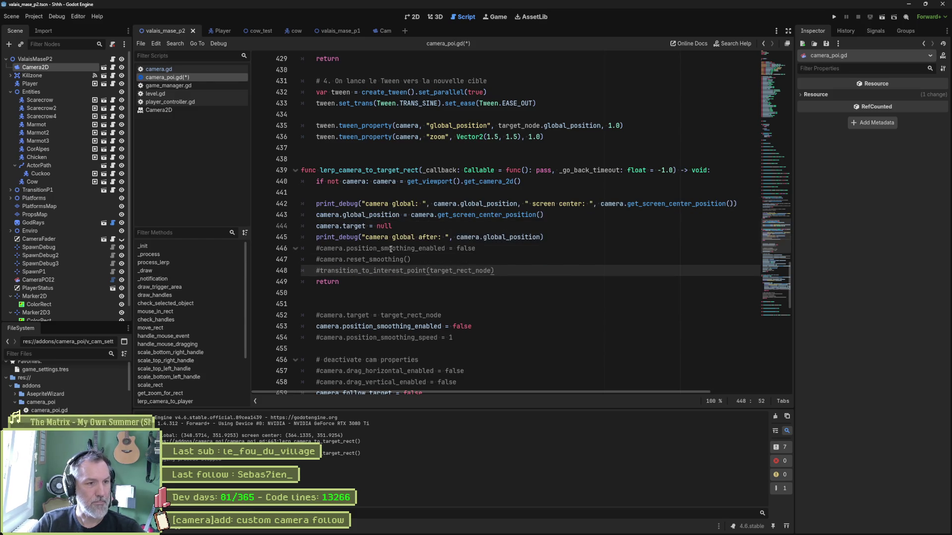
pyautogui.press('BackSpace')
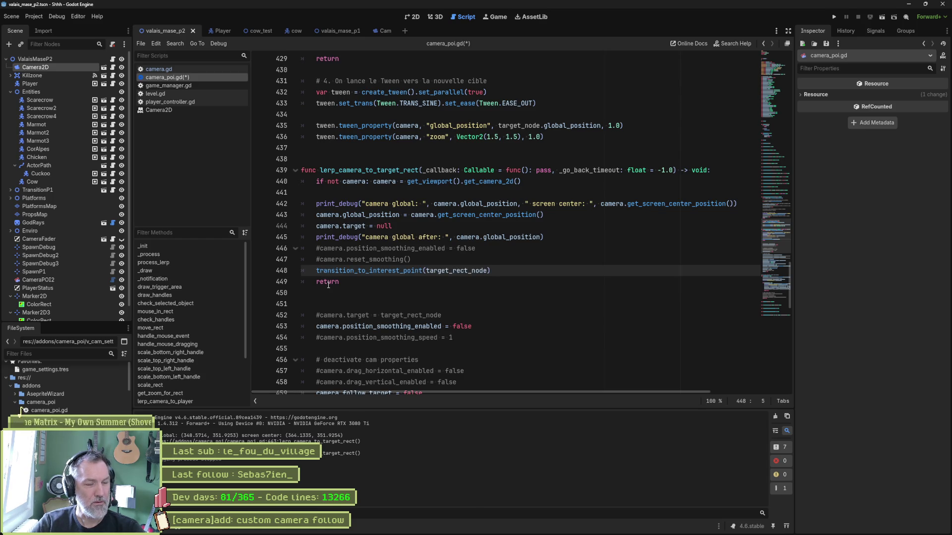
pyautogui.press('F6')
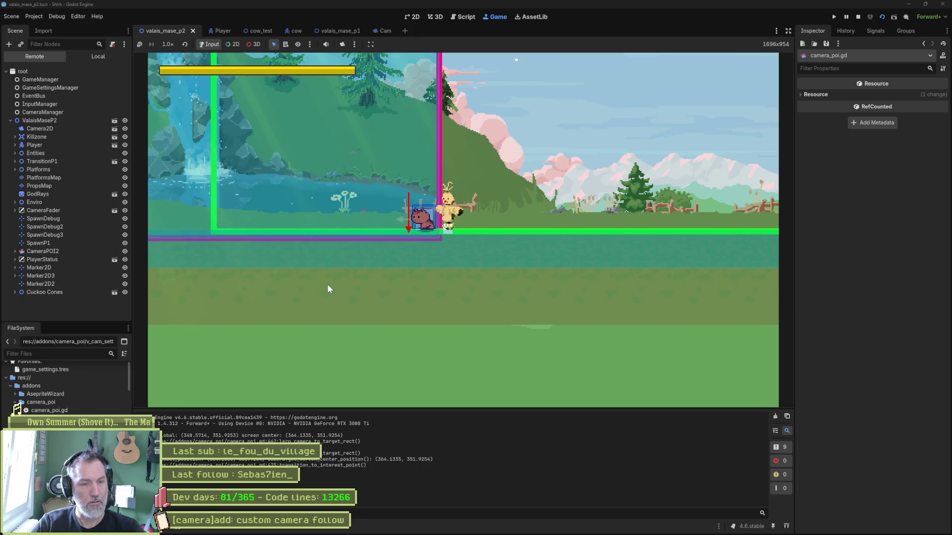
pyautogui.scroll(7, 409, 259)
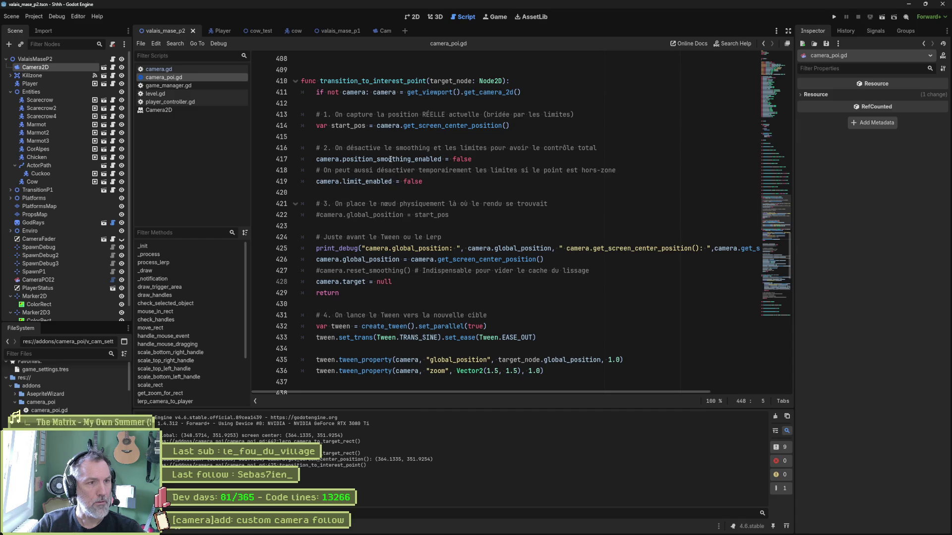
# Comment out the start_pos declaration and screen-center position line, and delete the early return before the tween.
pyautogui.doubleClick(344, 127)
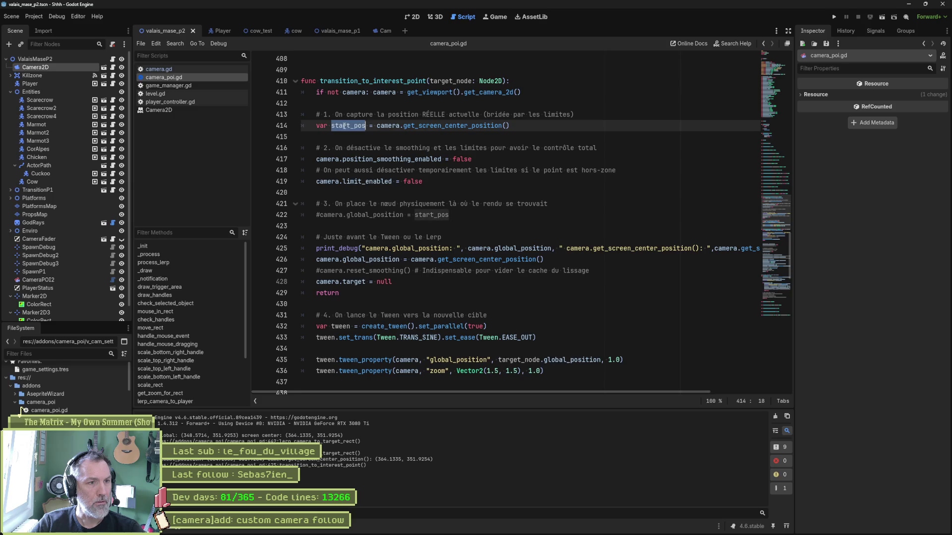
pyautogui.hotkey('ctrl', 'k')
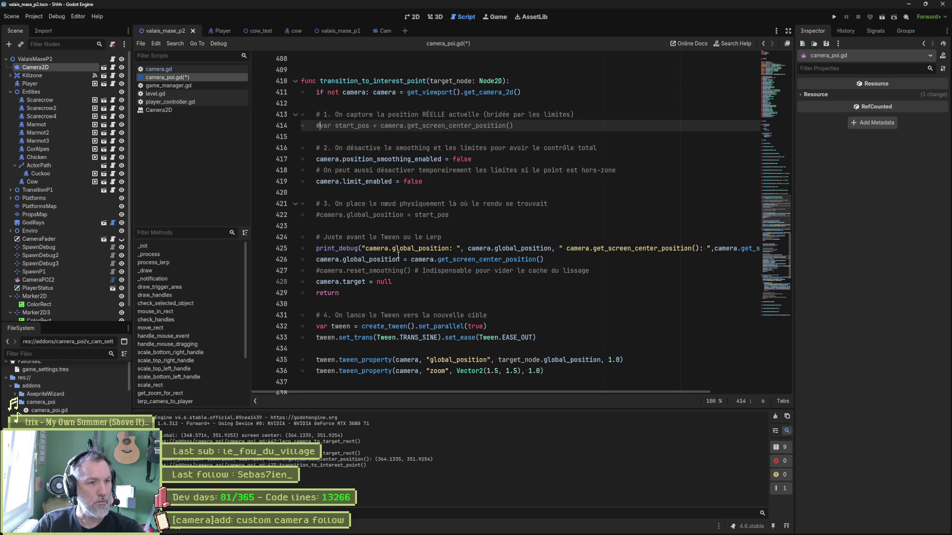
pyautogui.click(398, 291)
pyautogui.hotkey('ctrl', 'shift', 'k')
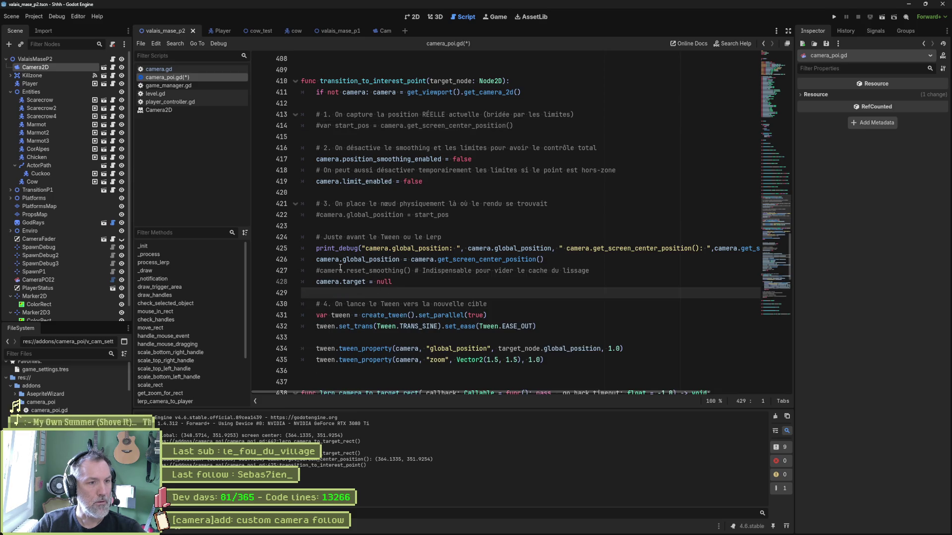
pyautogui.click(315, 259)
pyautogui.hotkey('ctrl', 'k')
pyautogui.press('Down')
pyautogui.press('Down')
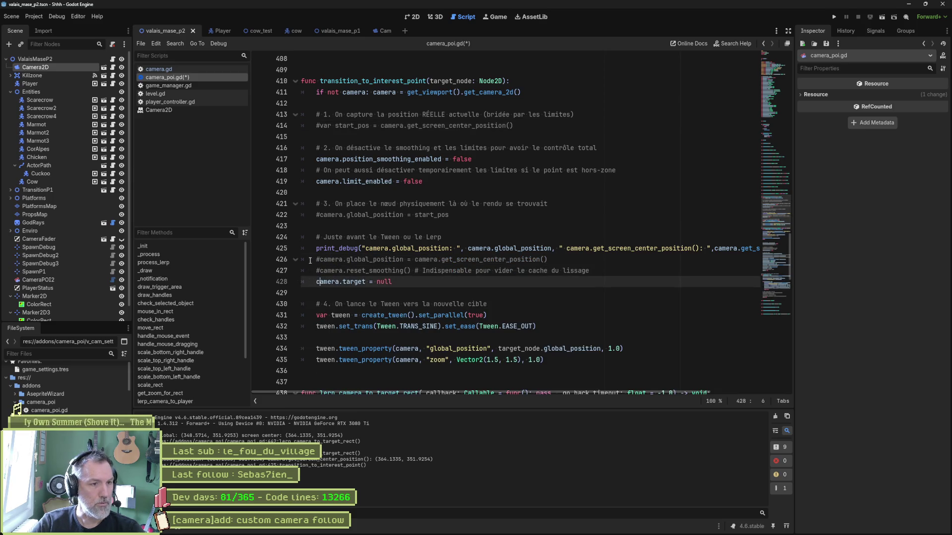
pyautogui.press('pageup')
pyautogui.scroll(-5, 309, 261)
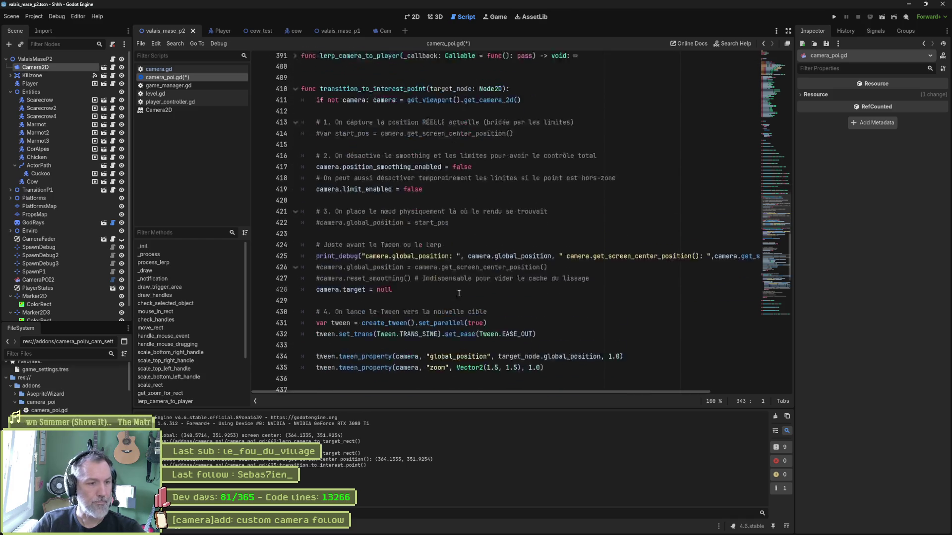
pyautogui.click(315, 217)
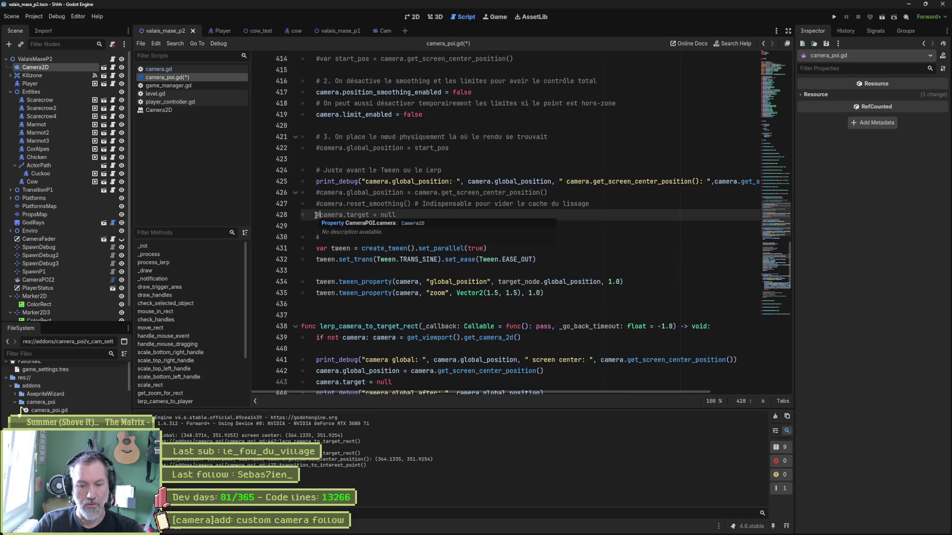
# Run the game twice with F5 to test the camera transition, stopping it each time with F8.
pyautogui.press('F5')
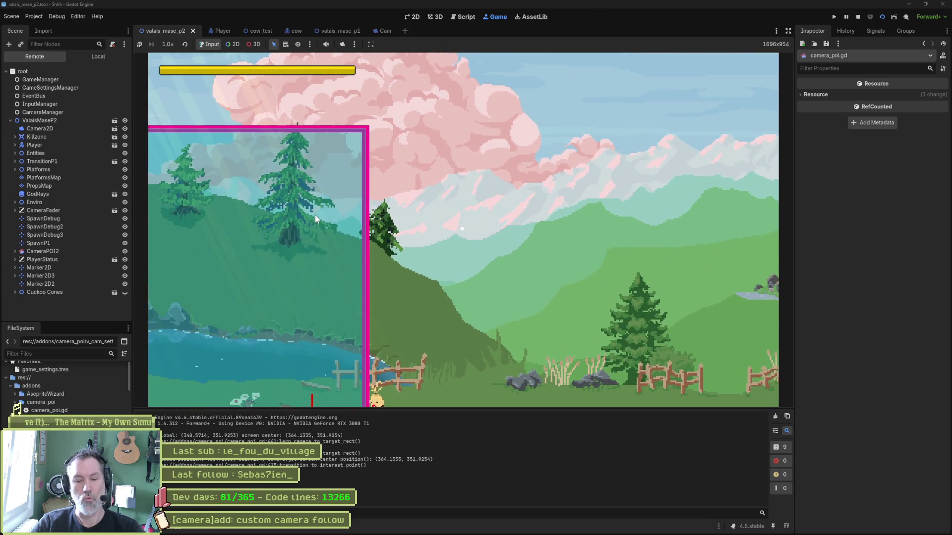
pyautogui.press('F8')
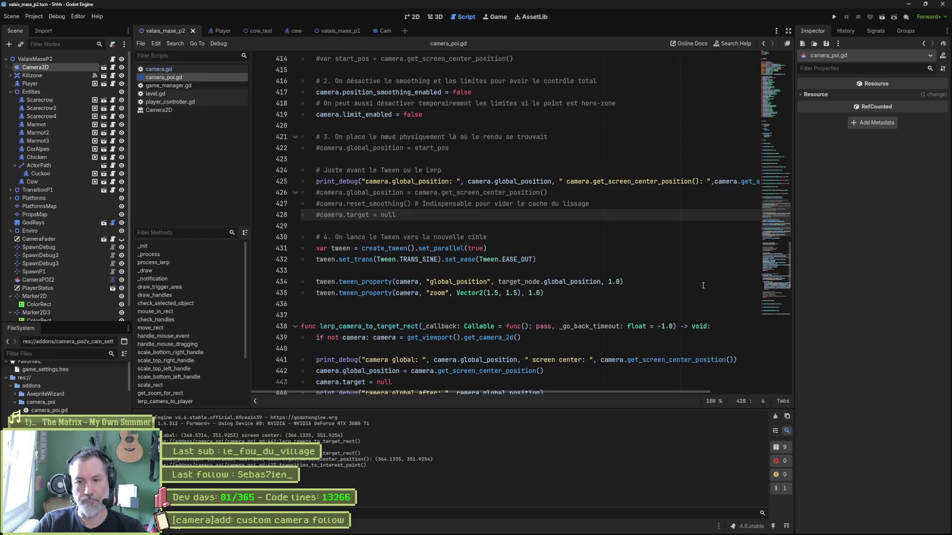
pyautogui.click(617, 273)
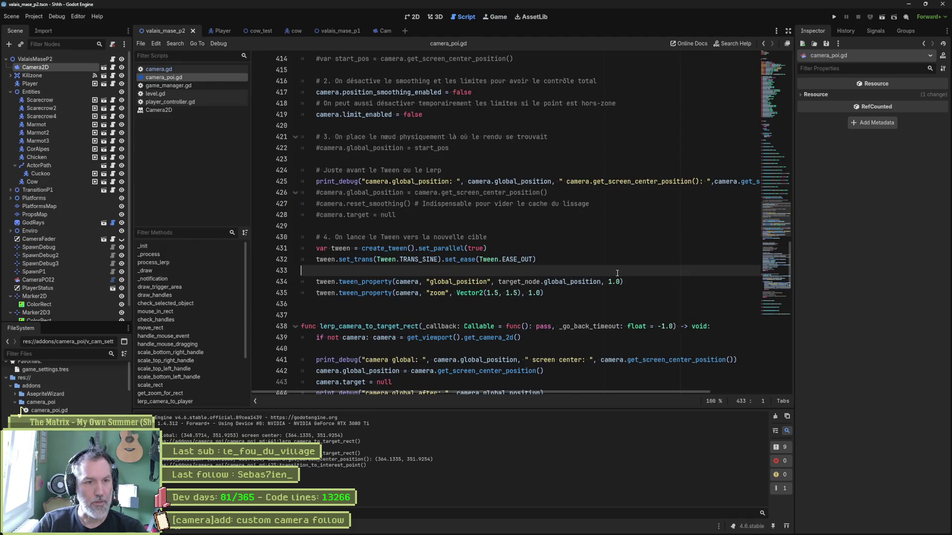
pyautogui.press('F5')
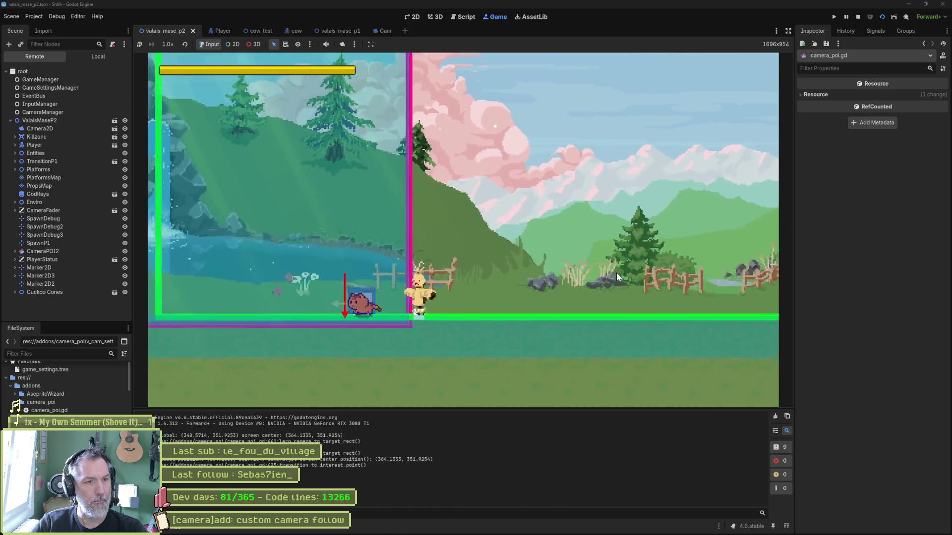
pyautogui.press('F8')
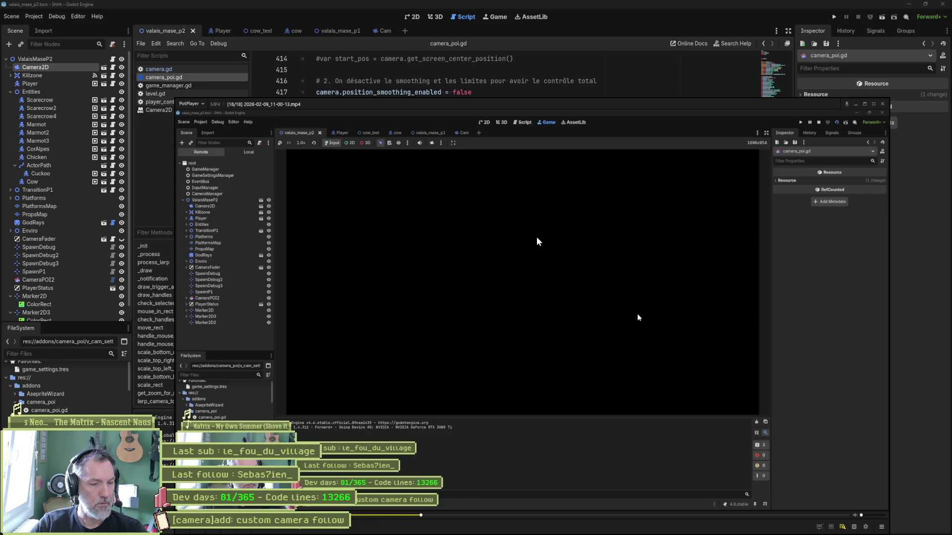
pyautogui.press('f')
pyautogui.press('f')
pyautogui.press('f')
pyautogui.press('f')
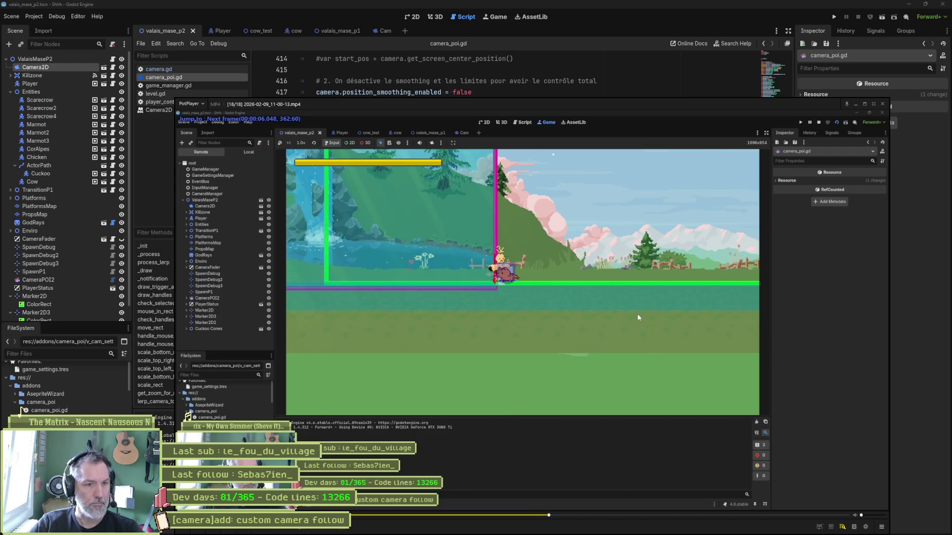
pyautogui.press('f')
pyautogui.press('f')
pyautogui.press('f')
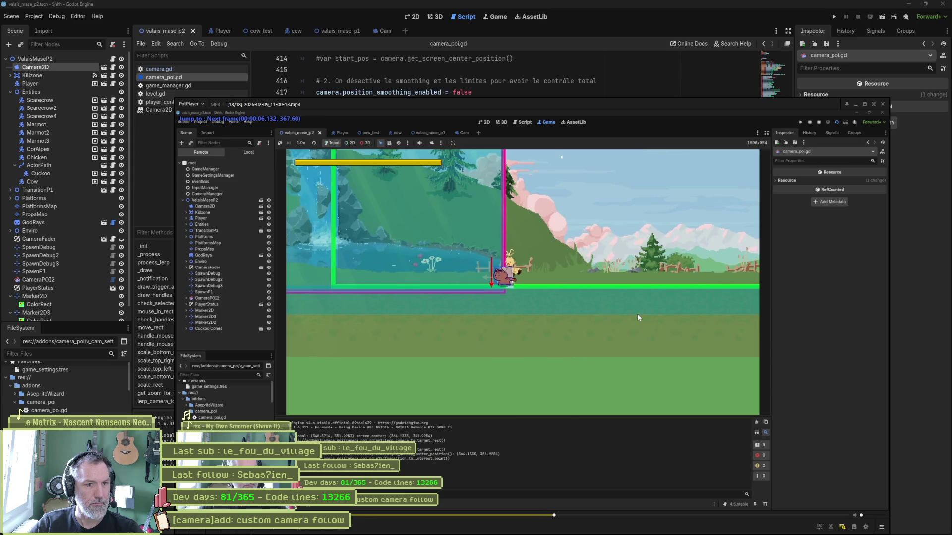
pyautogui.press('f')
pyautogui.press('f')
pyautogui.press('f')
pyautogui.press('d')
pyautogui.press('d')
pyautogui.press('d')
pyautogui.press('d')
pyautogui.press('d')
pyautogui.press('f')
pyautogui.press('f')
pyautogui.press('f')
pyautogui.press('f')
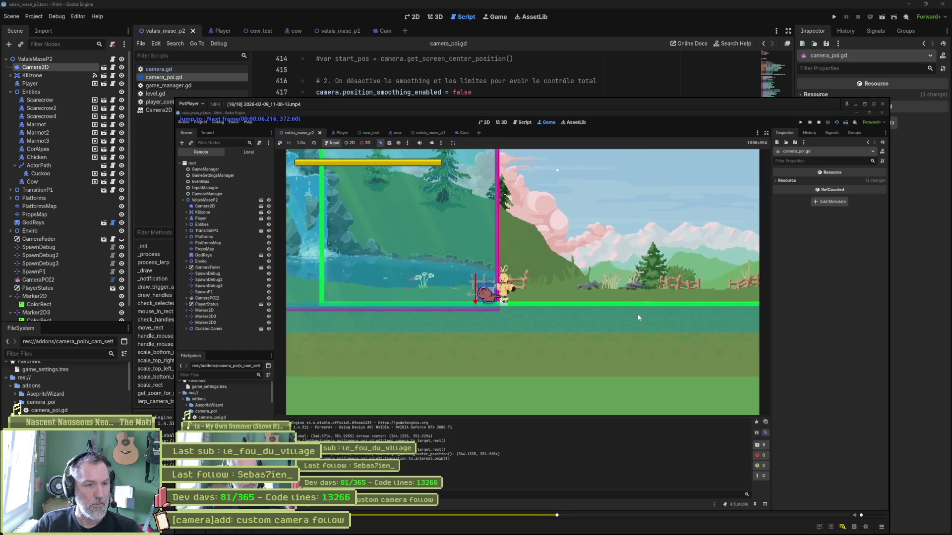
pyautogui.press('f')
pyautogui.press('f')
pyautogui.press('f')
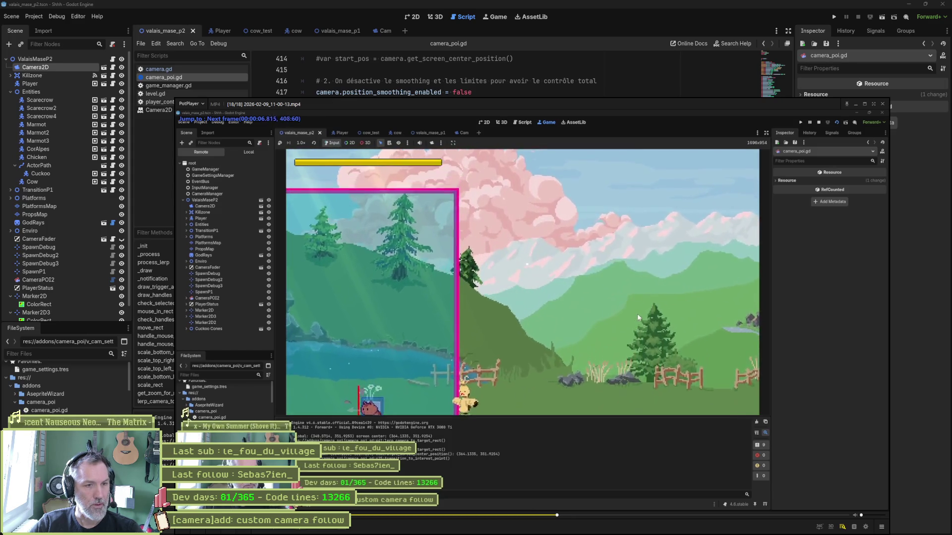
pyautogui.press('f')
pyautogui.press('f')
pyautogui.press('f')
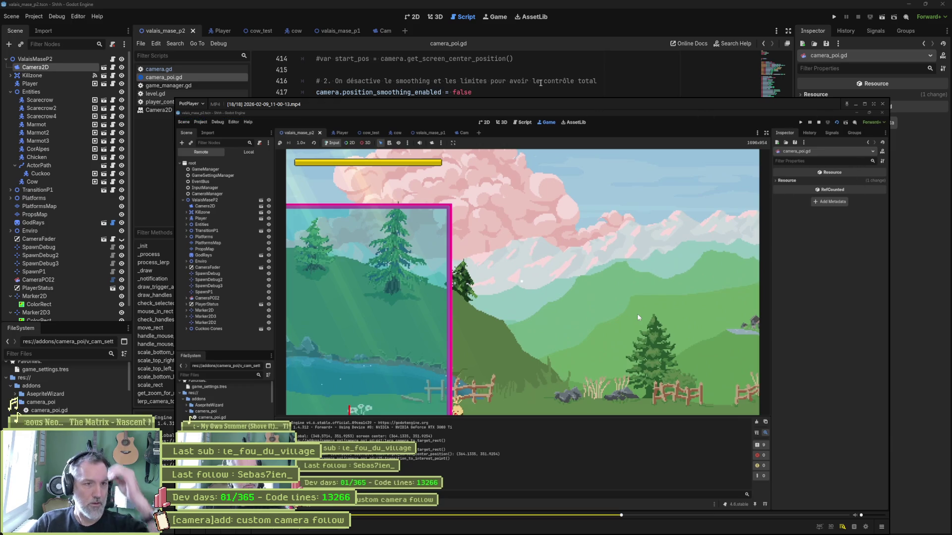
pyautogui.click(530, 85)
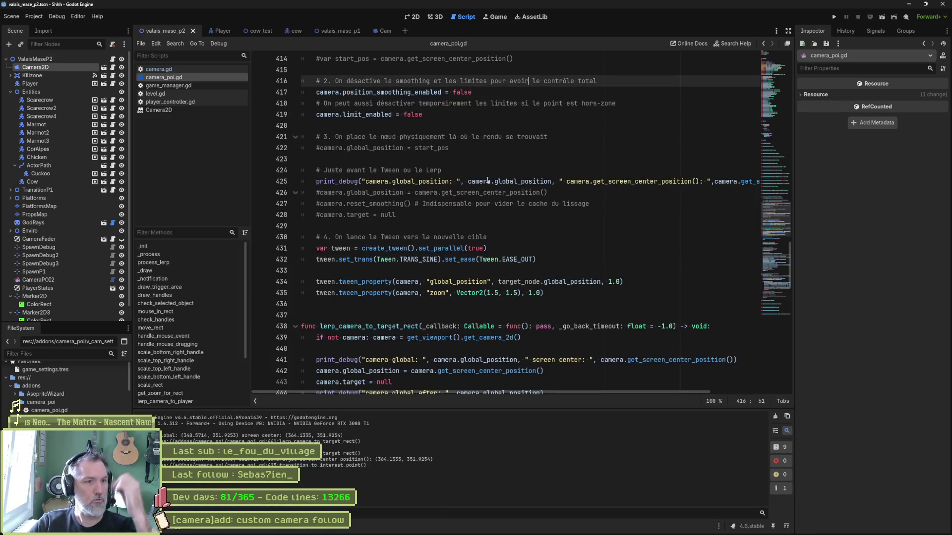